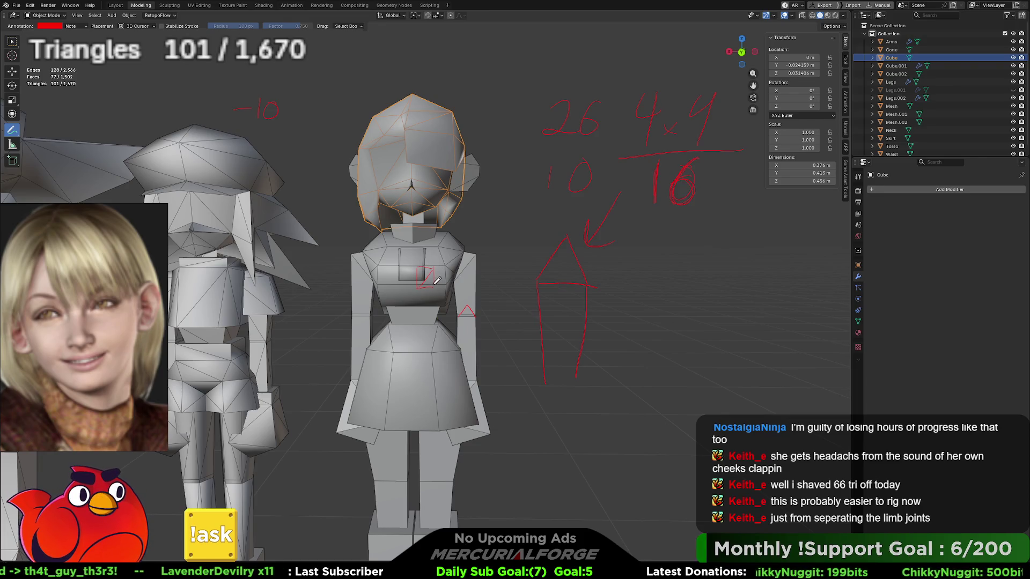
Sketch a red box outline on the chest, undoing stray scribbles and redrawing it
mouse_move(438, 298)
left_mouse_down()
mouse_move(421, 293)
mouse_move(430, 270)
left_mouse_up()
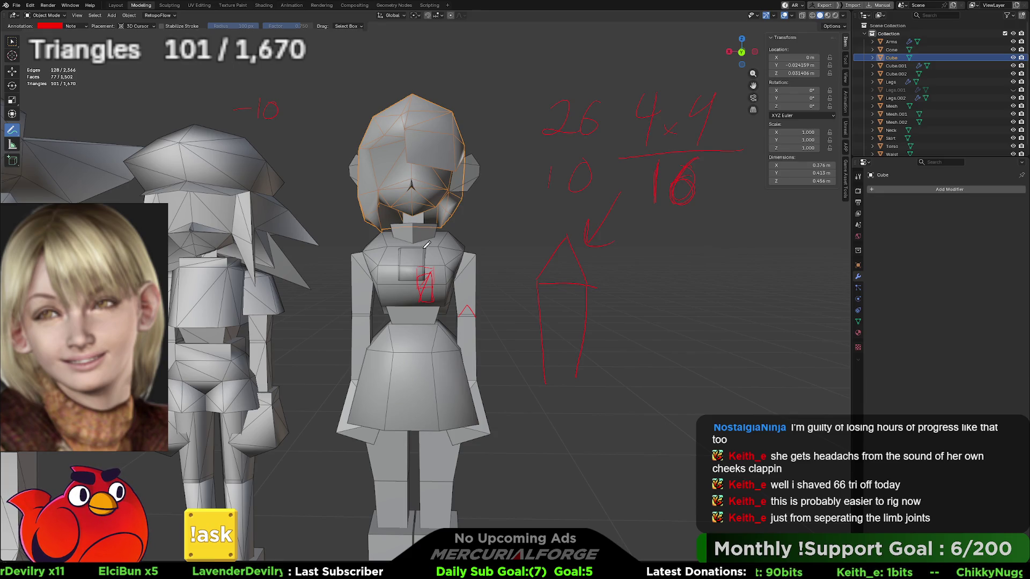
left_click_drag(424, 250, 406, 248)
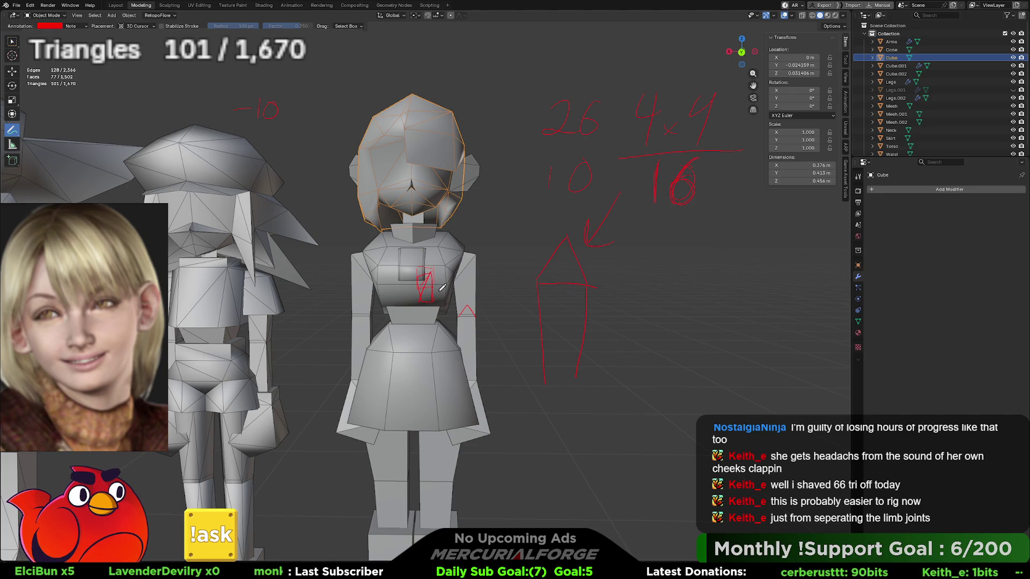
key("ctrl+z")
key("ctrl+z")
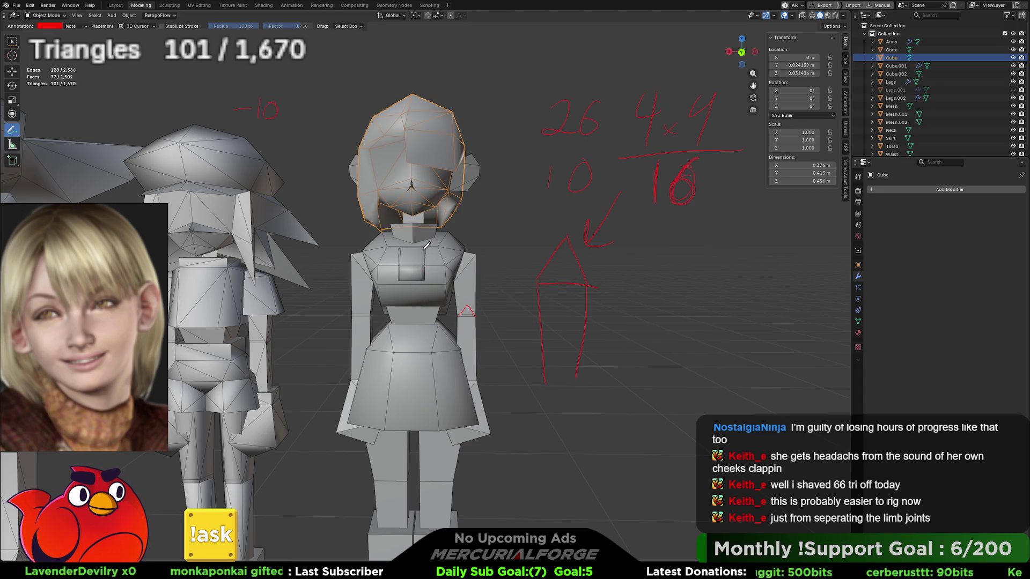
left_click_drag(422, 250, 400, 264)
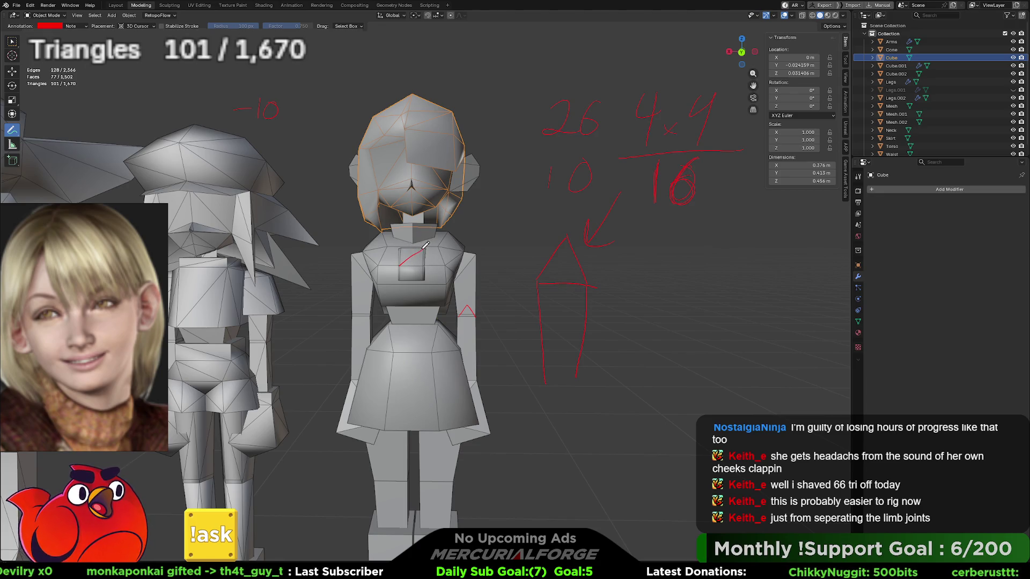
mouse_move(400, 265)
left_mouse_down()
mouse_move(402, 295)
mouse_move(423, 293)
mouse_move(423, 250)
left_mouse_up()
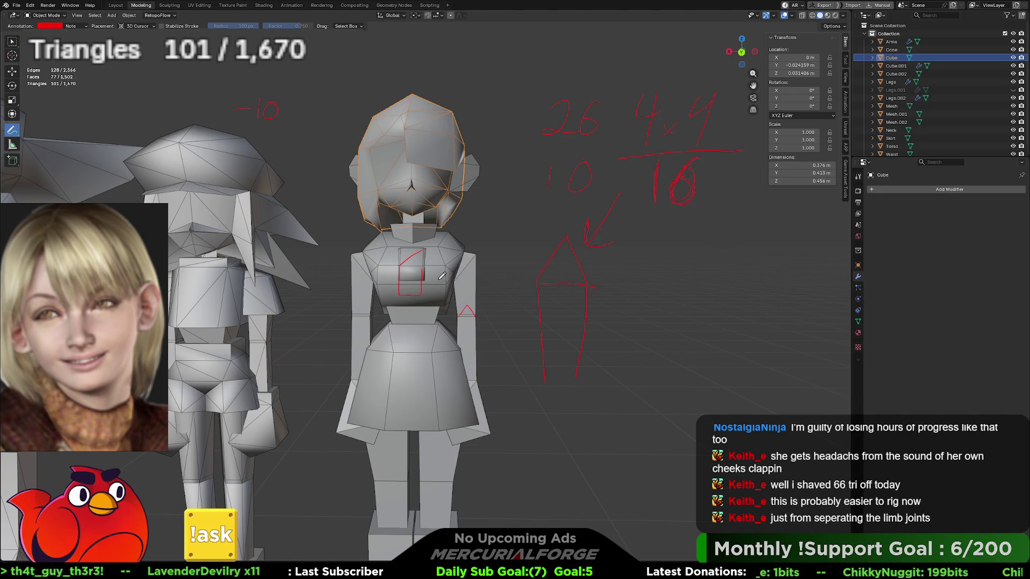
left_click_drag(426, 255, 437, 288)
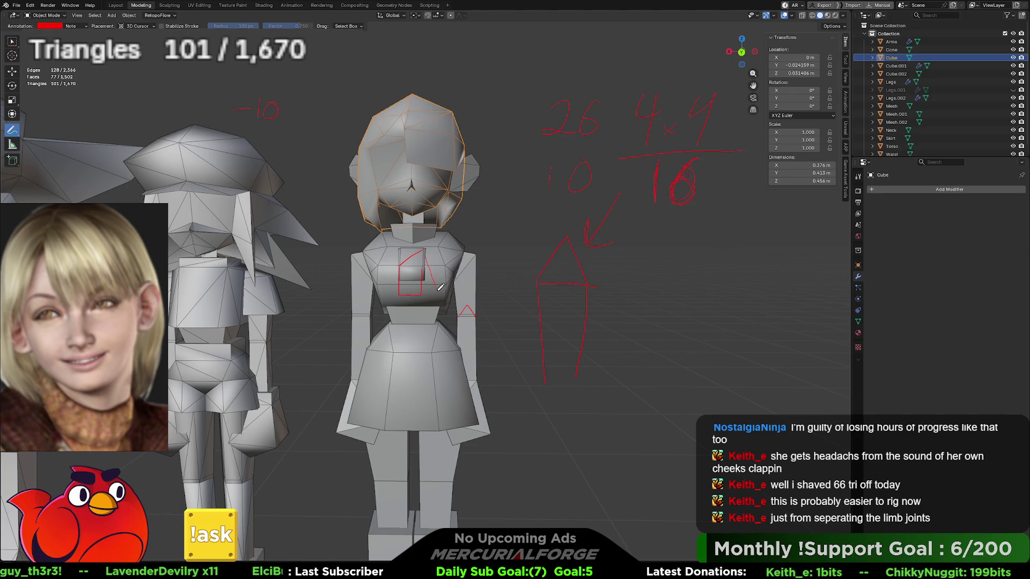
key("ctrl+z")
key("ctrl+z")
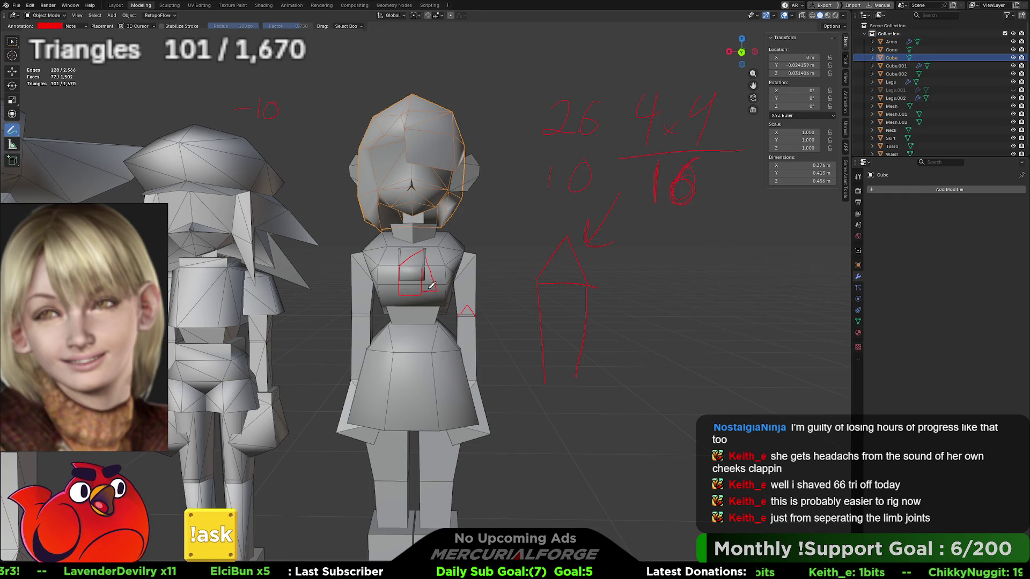
mouse_move(424, 252)
left_mouse_down()
mouse_move(423, 283)
mouse_move(405, 268)
mouse_move(428, 294)
mouse_move(418, 287)
left_mouse_up()
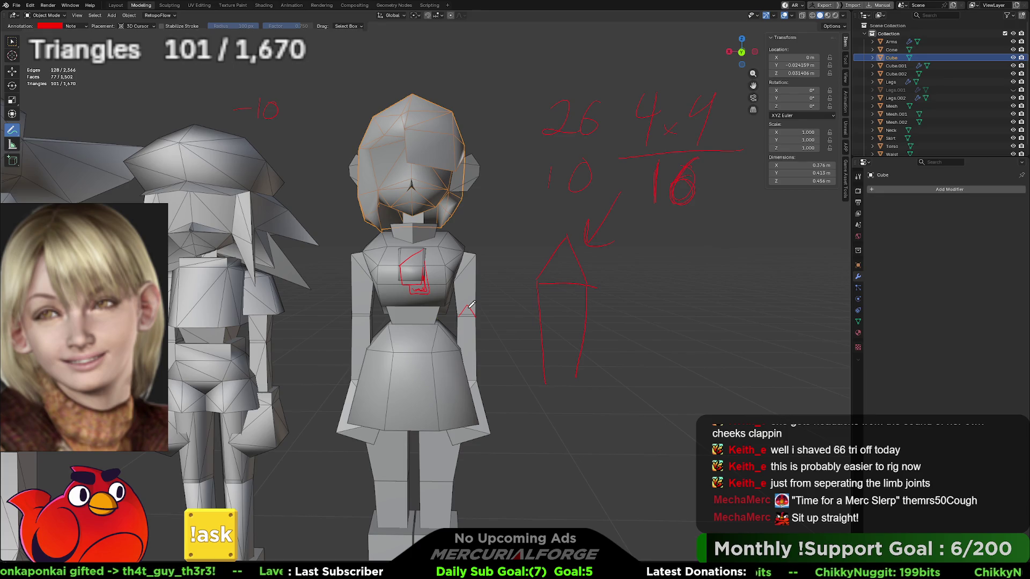
Add a caret by the arm, write 12 and a small 2, and circle the chest sketch and top-left note
left_click_drag(471, 304, 475, 316)
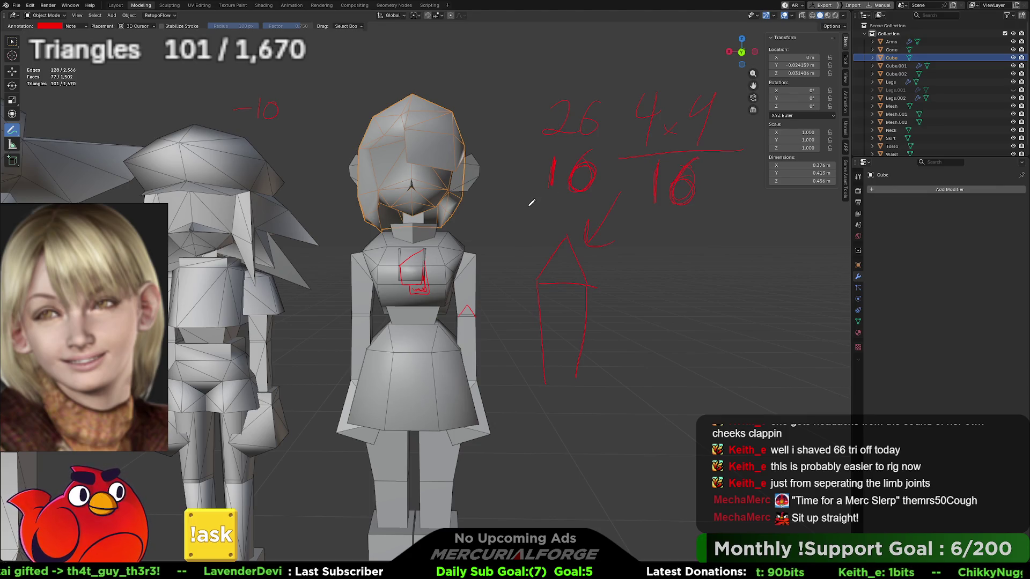
left_click_drag(538, 203, 554, 224)
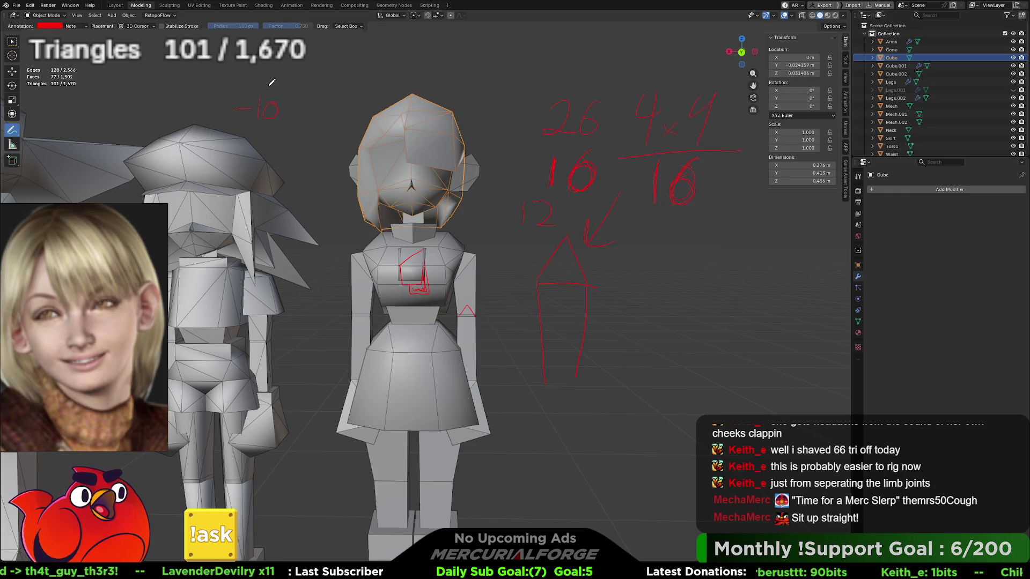
left_click_drag(264, 81, 274, 88)
left_click_drag(435, 248, 443, 271)
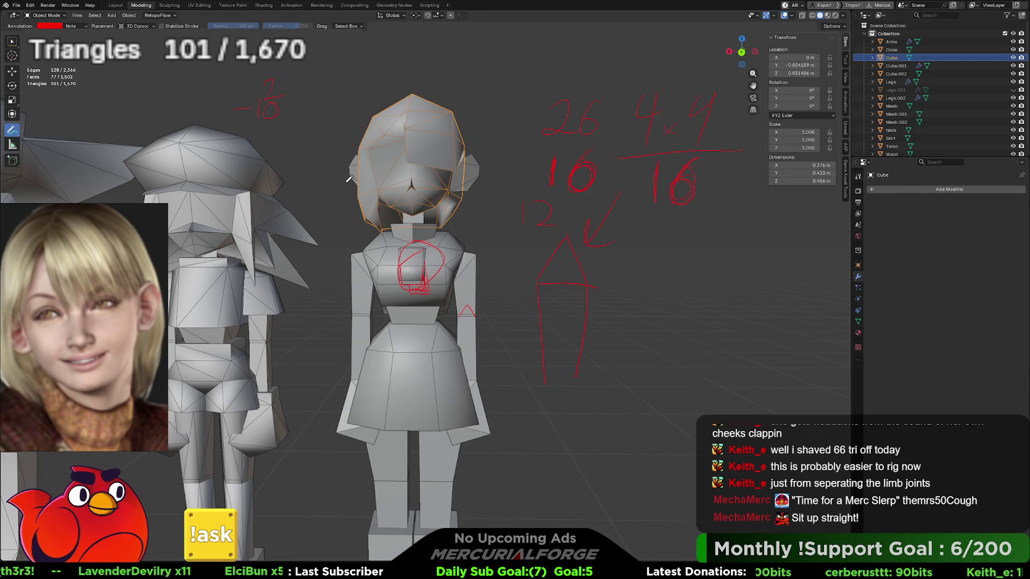
left_click_drag(294, 86, 259, 144)
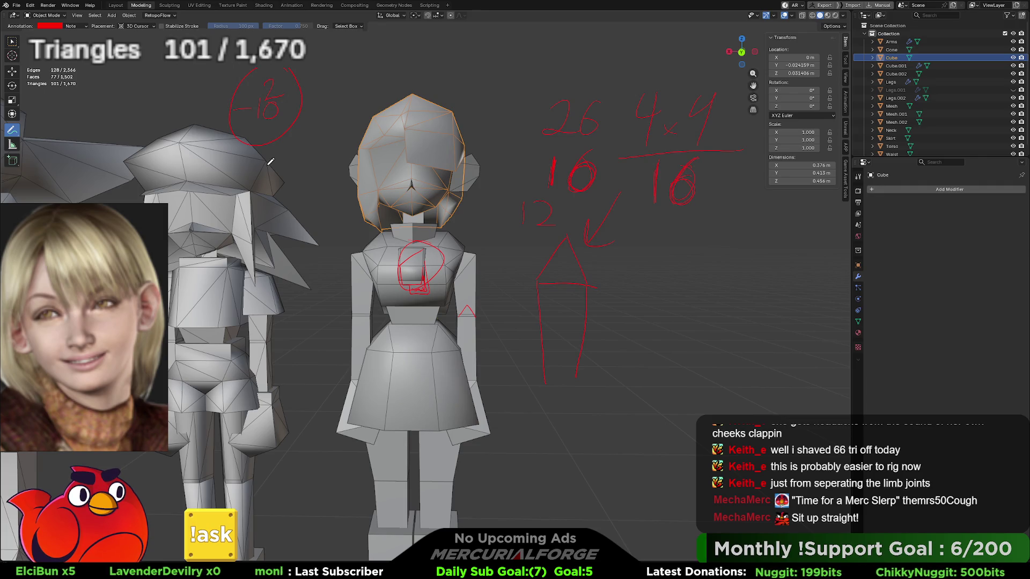
left_click(77, 16)
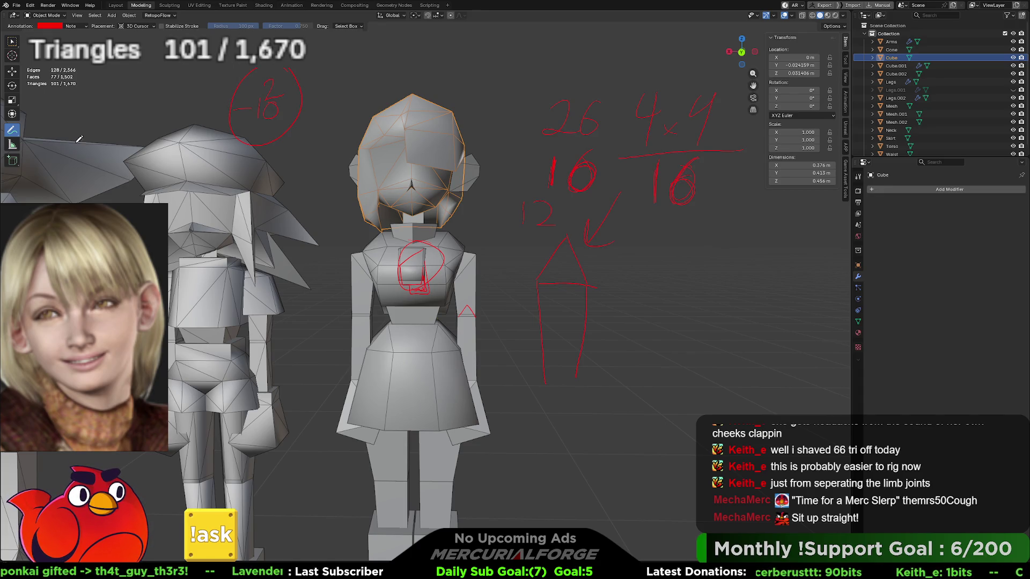
Try other annotation drawing styles and draw vertical guide lines from waist to head
left_click(17, 138)
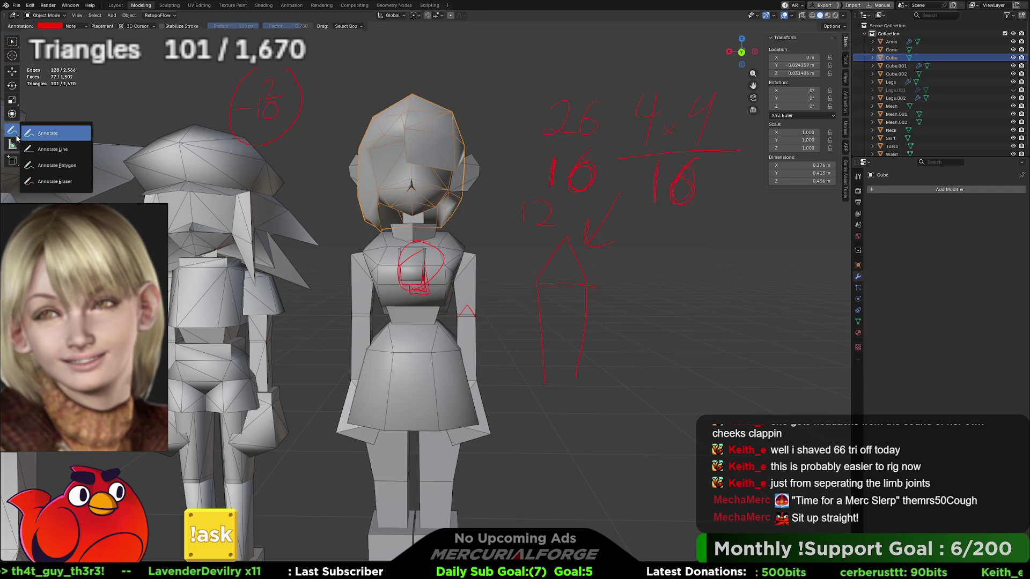
left_click(34, 136)
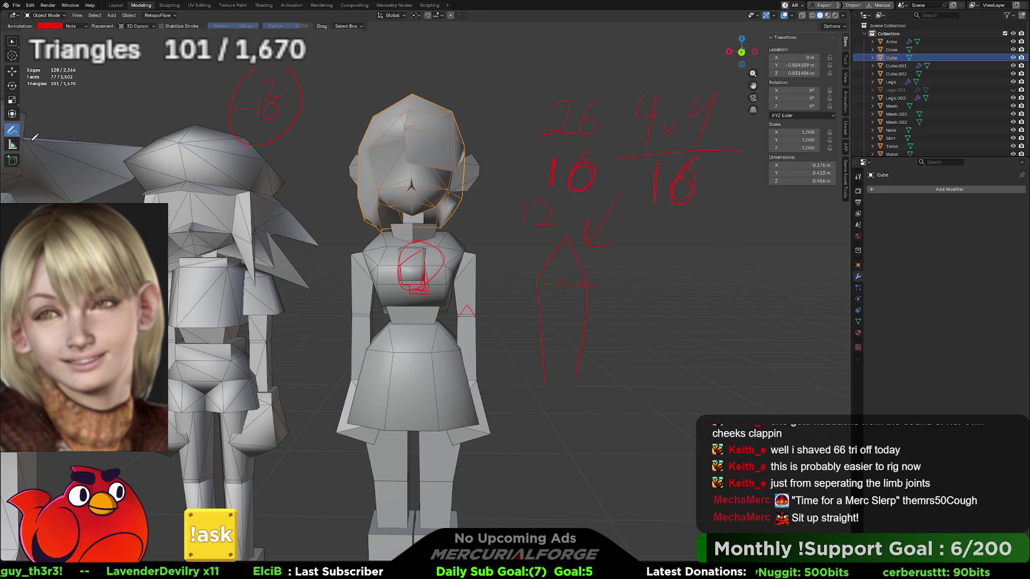
left_click(12, 135)
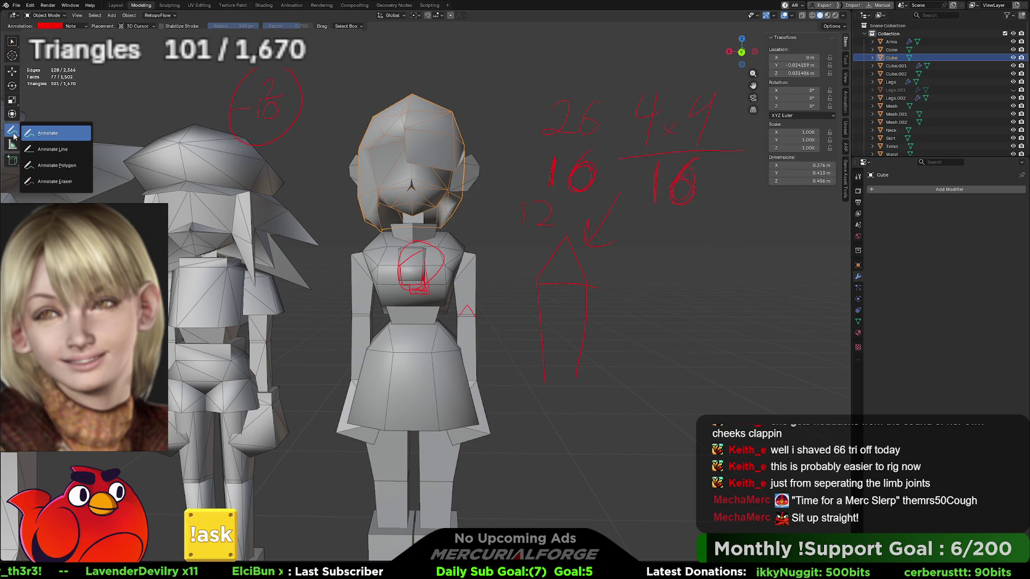
left_click(53, 164)
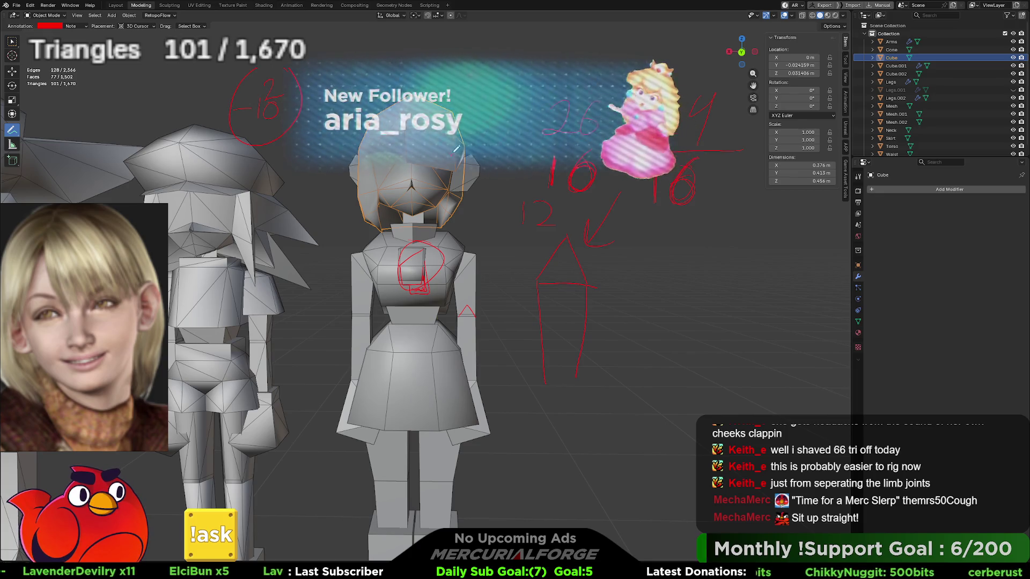
left_click_drag(425, 338, 450, 155)
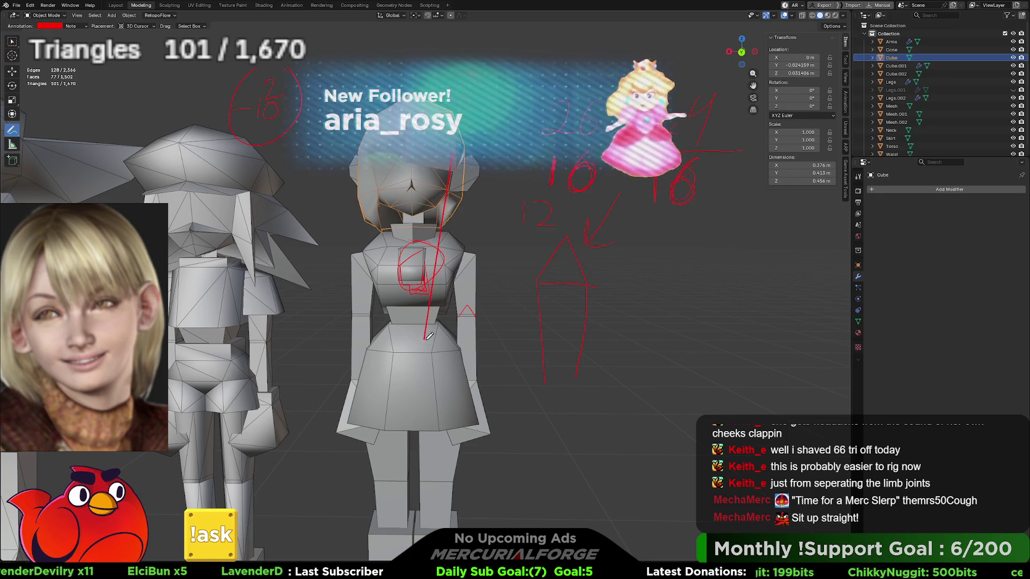
left_click_drag(426, 338, 426, 144)
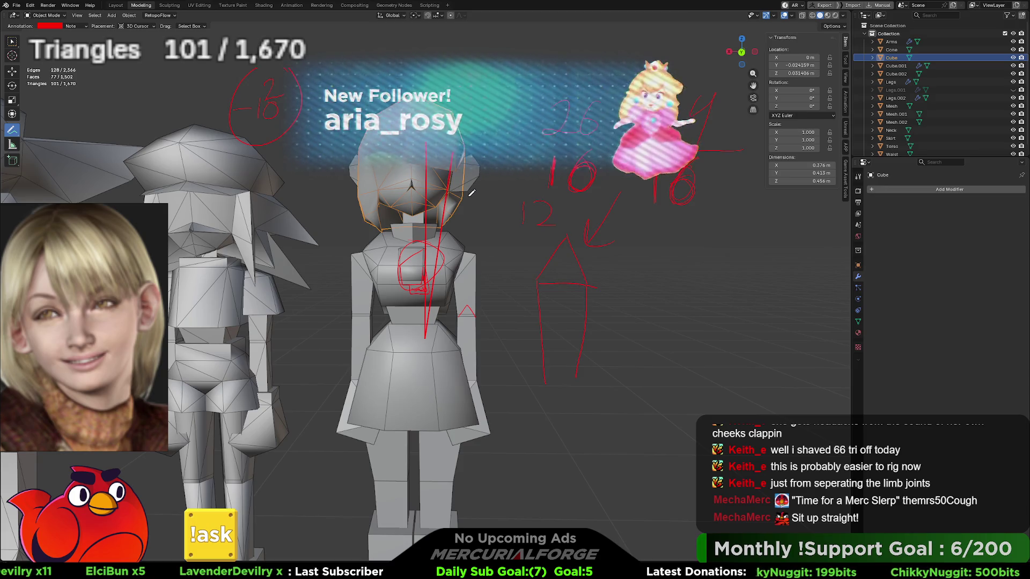
Undo the annotations until only the small caret by the arm remains
key("ctrl+z")
key("ctrl+z")
key("ctrl+z")
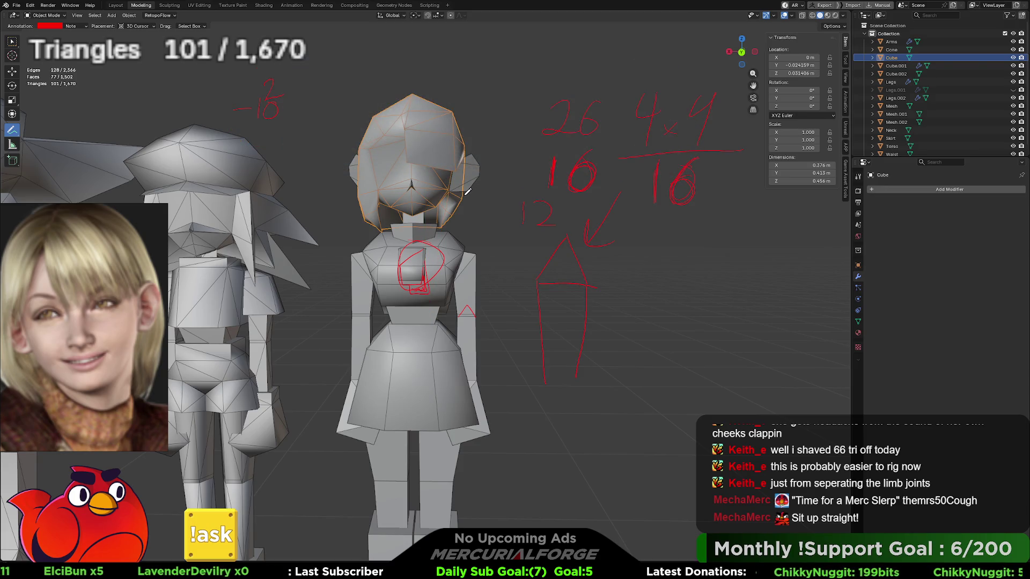
key("ctrl+z")
key("ctrl+z")
key("ctrl+z")
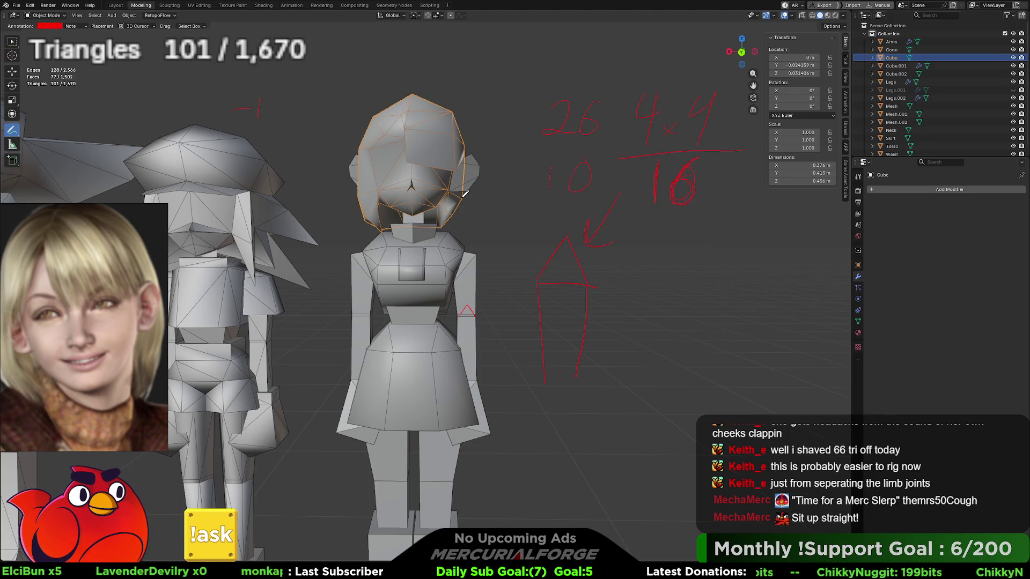
key("ctrl+z")
key("ctrl+z")
key("ctrl+z")
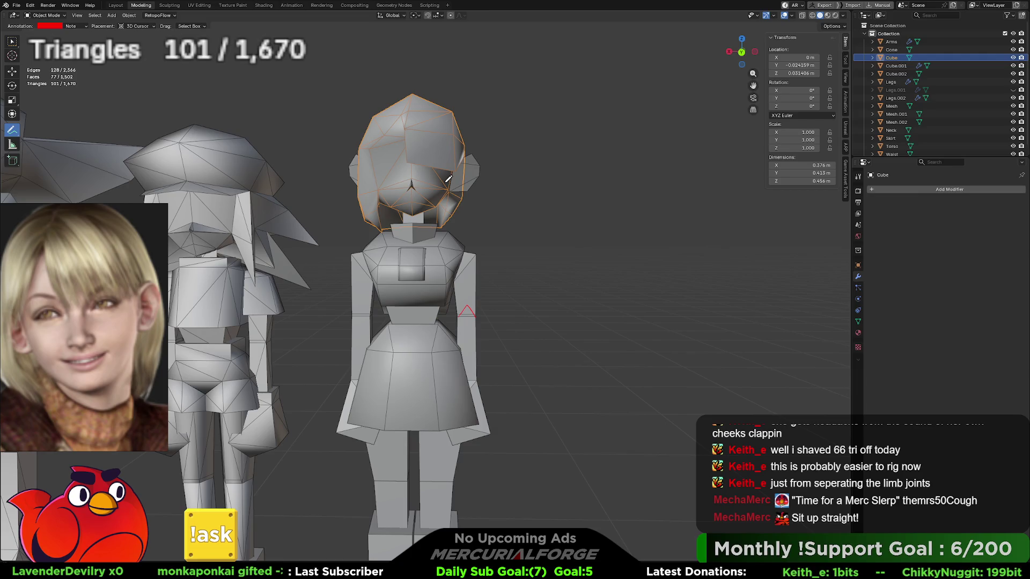
Switch the viewport to Material Preview and put the Cube mesh in Edit Mode
key("ctrl+z")
key("z")
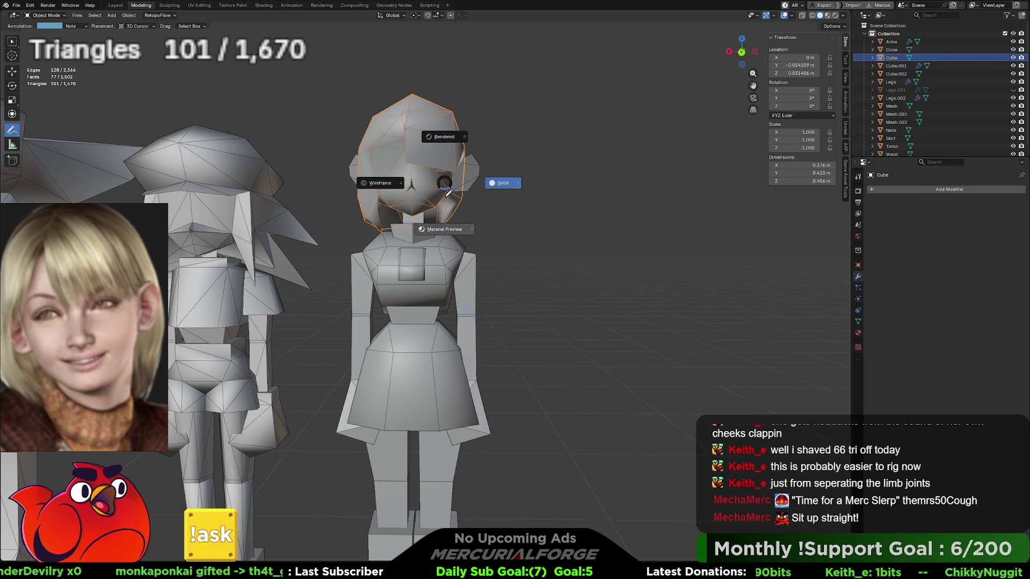
key("2")
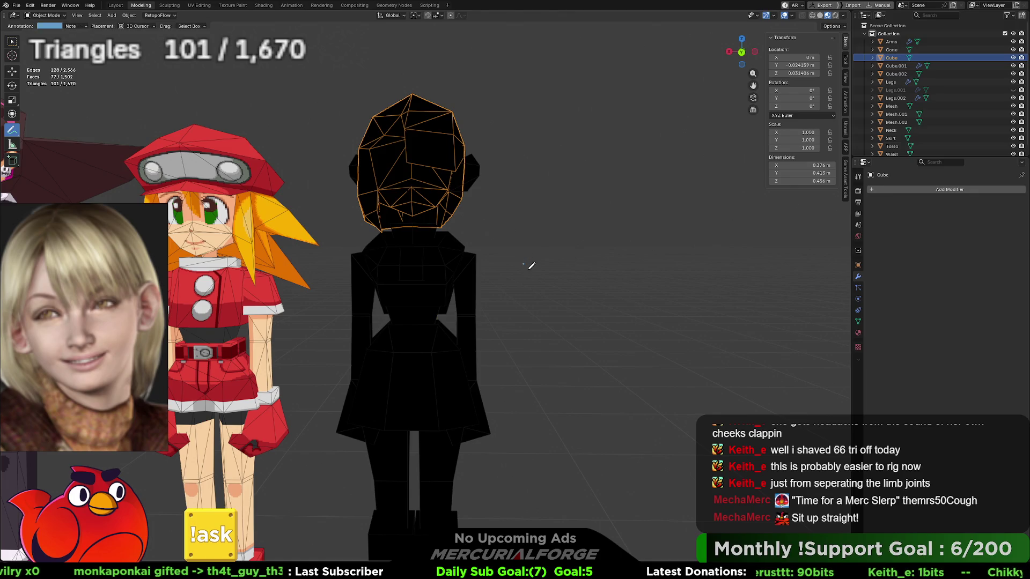
key("Tab")
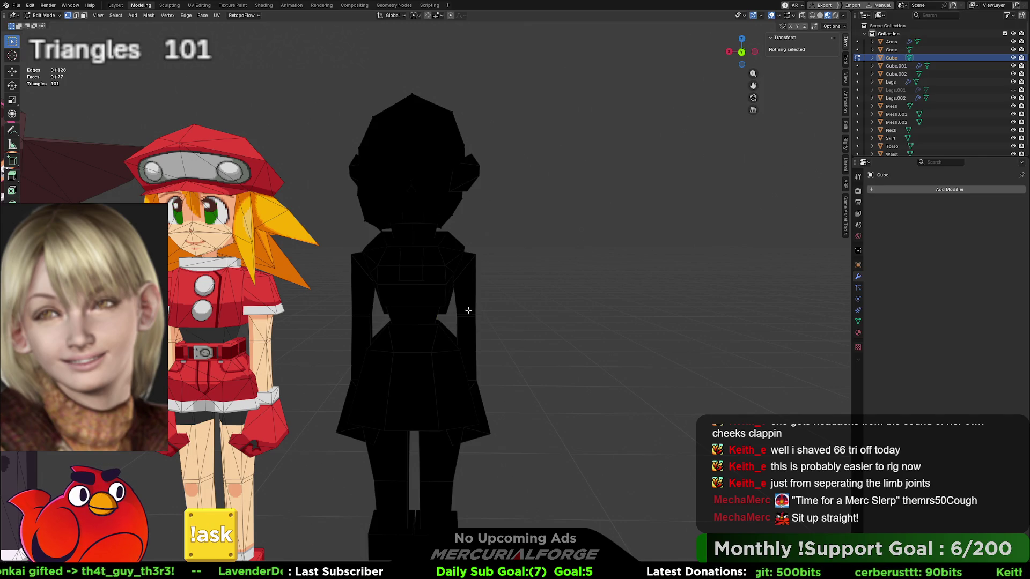
key("Tab")
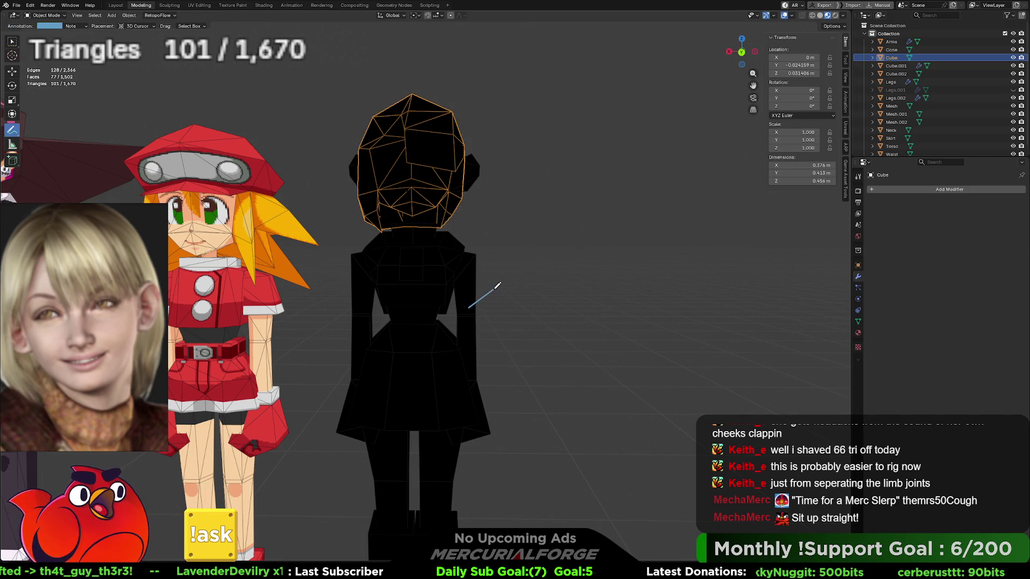
key("Tab")
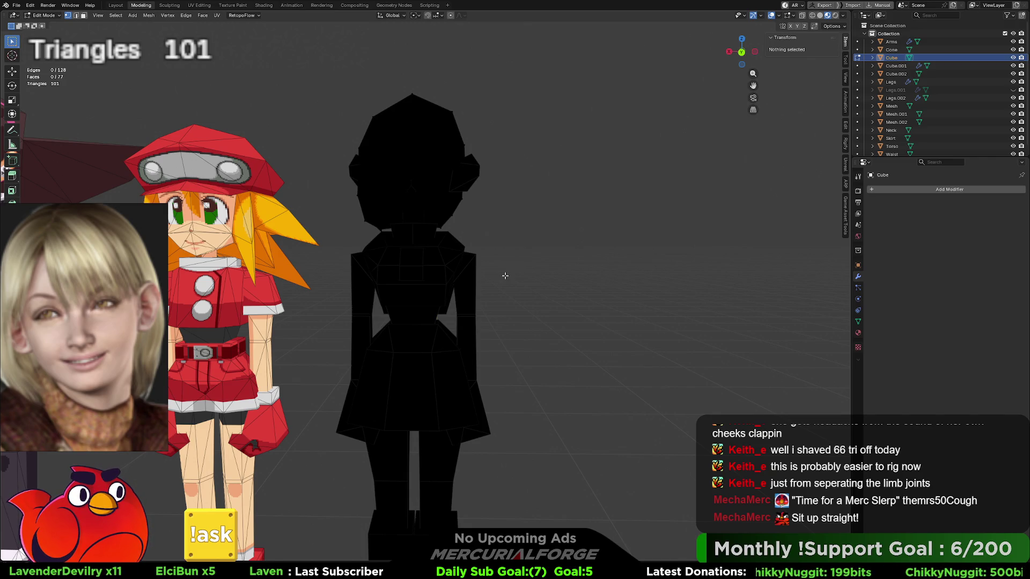
middle_click_drag(541, 283, 547, 279)
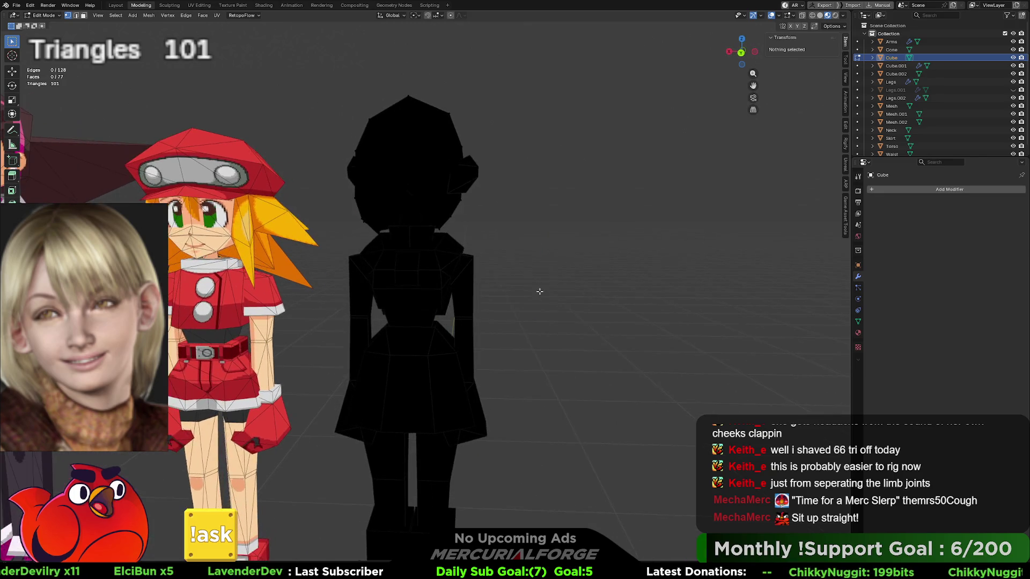
Return to solid shading and bring the chest panel back to Object Mode
left_click(820, 15)
scroll(504, 304, "up", 5)
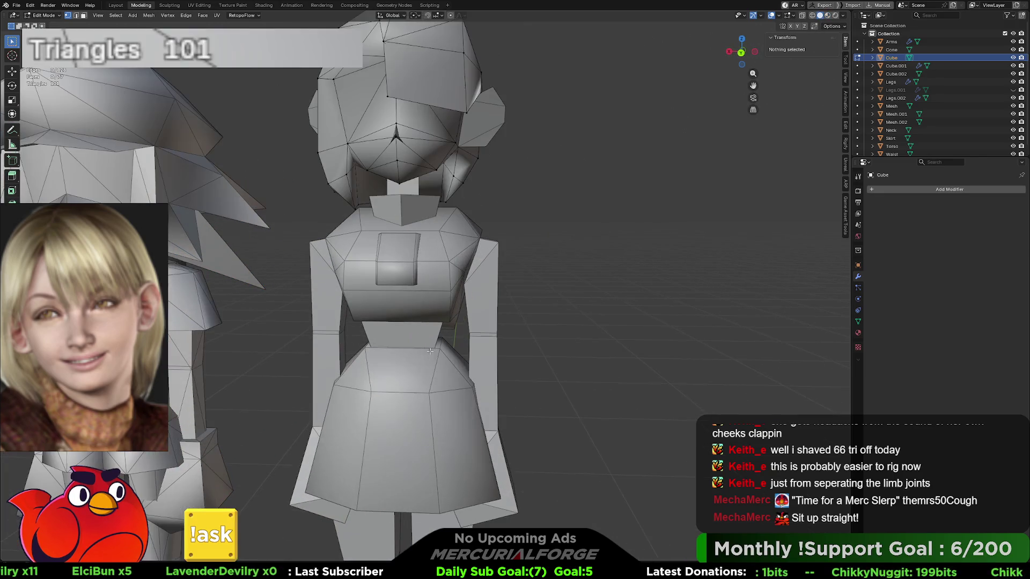
scroll(504, 314, "up", 3)
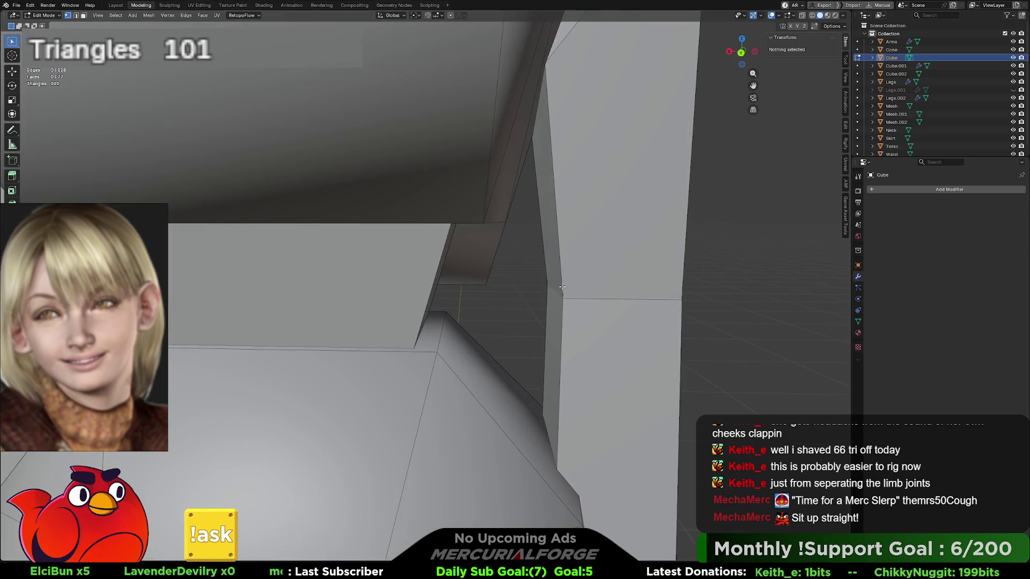
middle_click_drag(505, 314, 514, 305)
scroll(518, 302, "down", 4)
key("Tab")
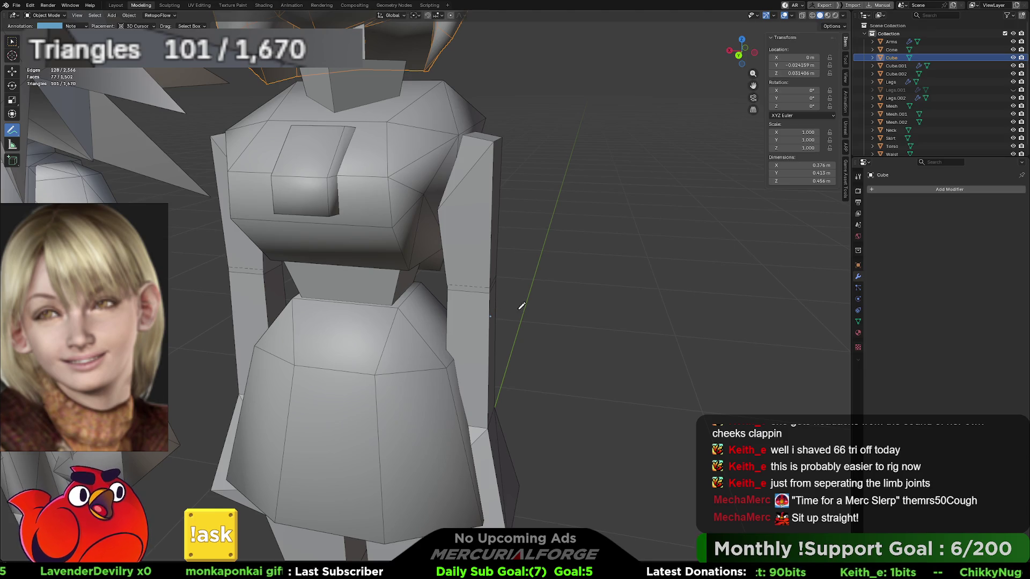
key("Tab")
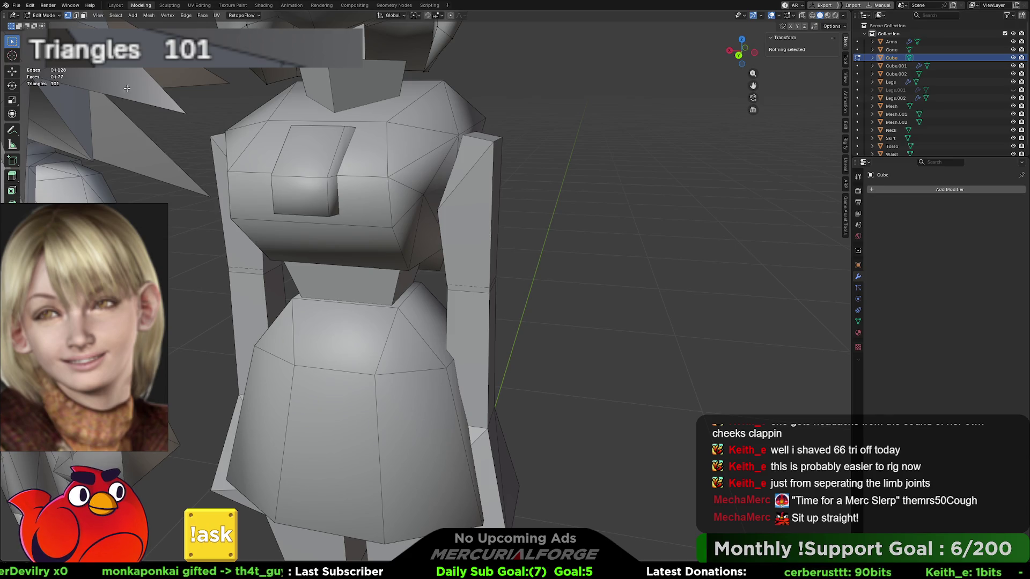
key("ctrl+Tab")
left_click(579, 236)
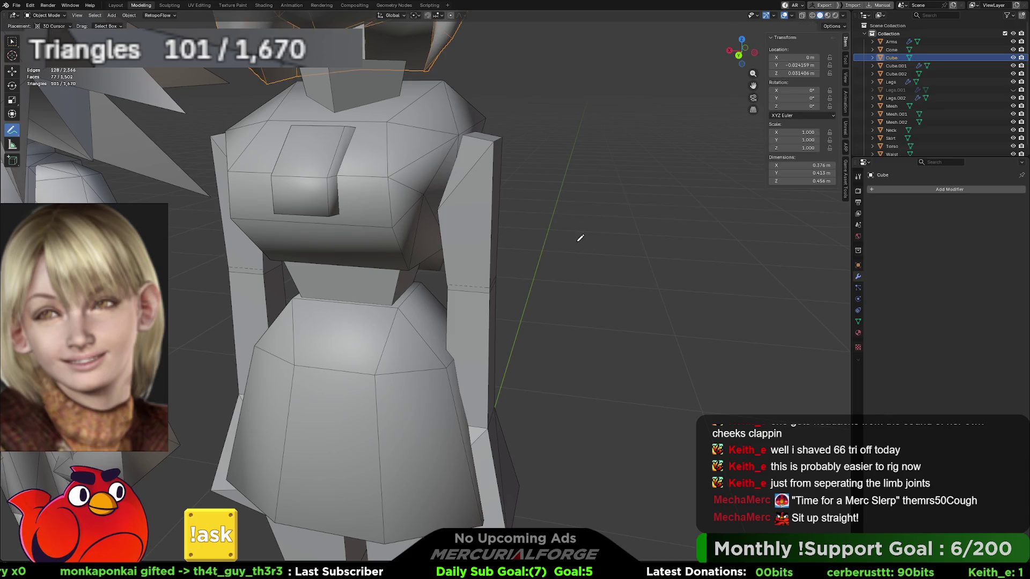
key("ctrl+Tab")
left_click(576, 238)
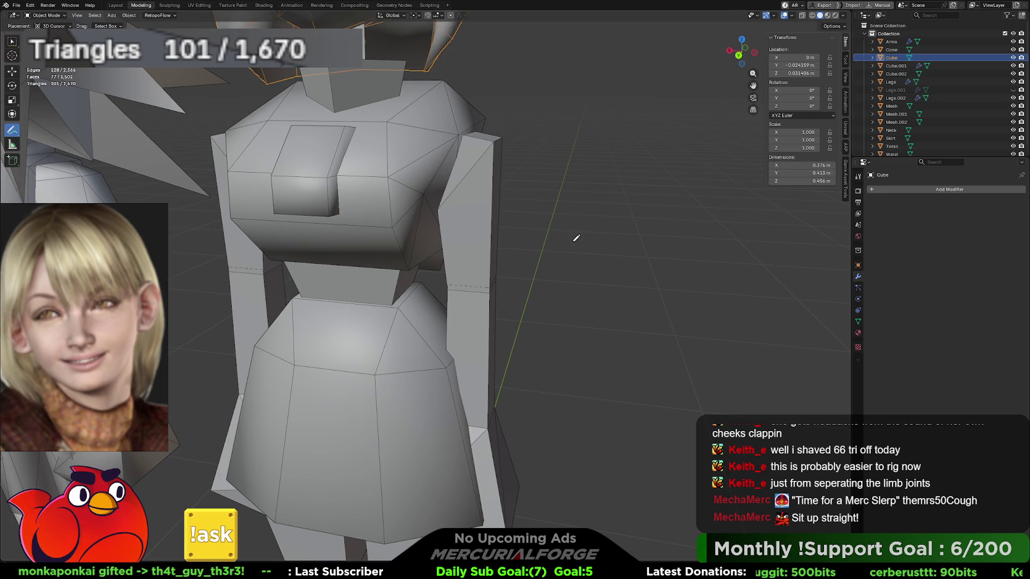
Switch to the Select Box tool, staying in Object Mode
left_click(17, 44)
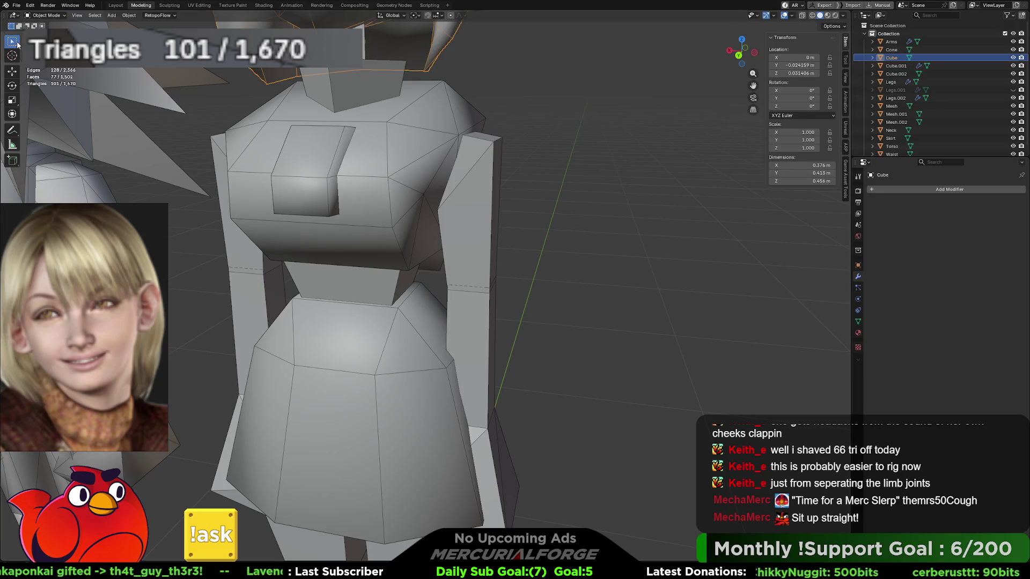
key("Tab")
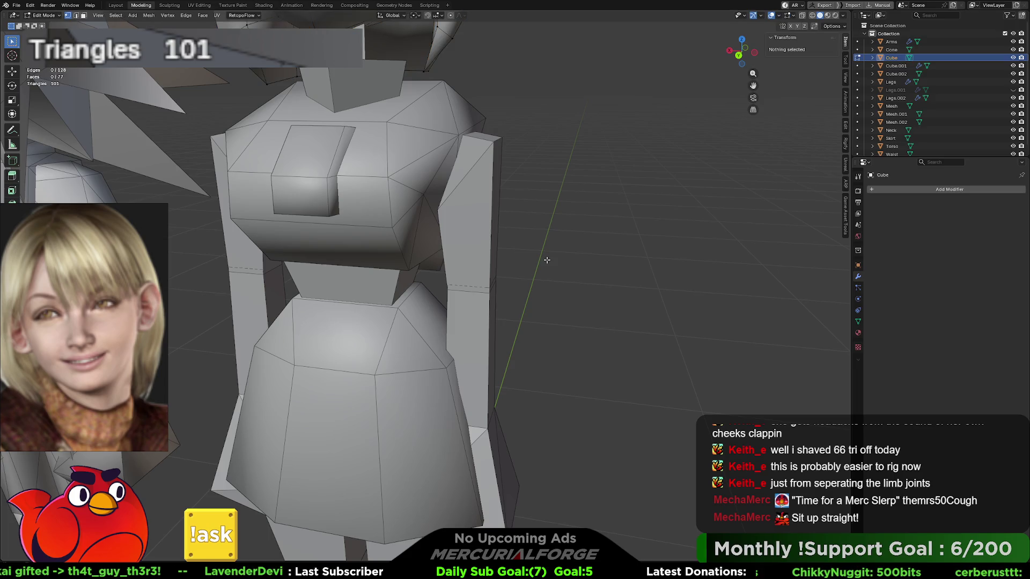
key("Tab")
scroll(546, 259, "up", 5)
Select the Arms object and, in face mode, select all linked lower-arm faces
left_click(552, 323)
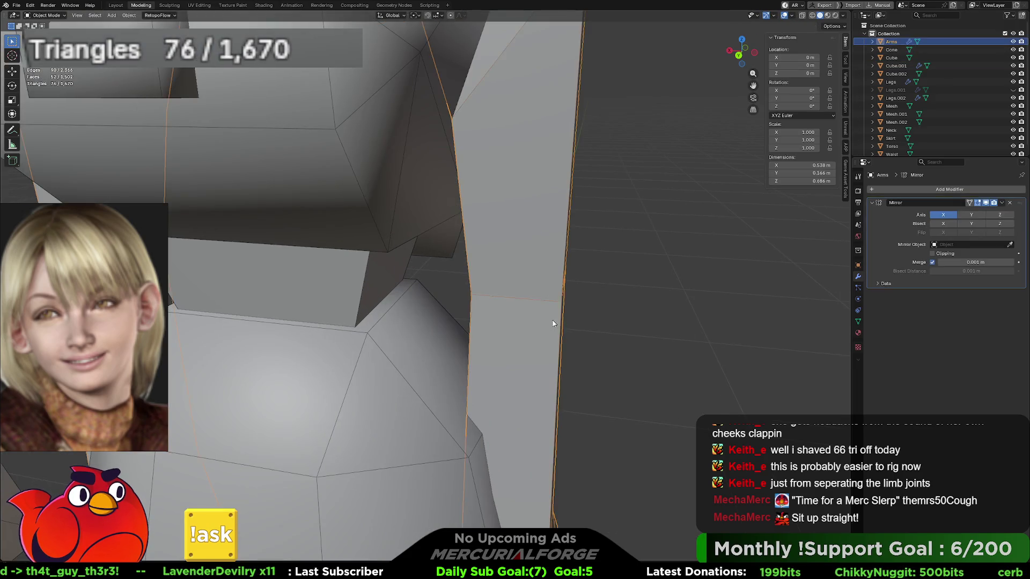
scroll(468, 275, "up", 3)
mouse_move(437, 274)
middle_mouse_down()
mouse_move(483, 285)
mouse_move(481, 299)
mouse_move(484, 244)
mouse_move(456, 259)
mouse_move(415, 258)
mouse_move(450, 288)
middle_mouse_up()
scroll(483, 236, "down", 5)
key("Tab")
key("Tab")
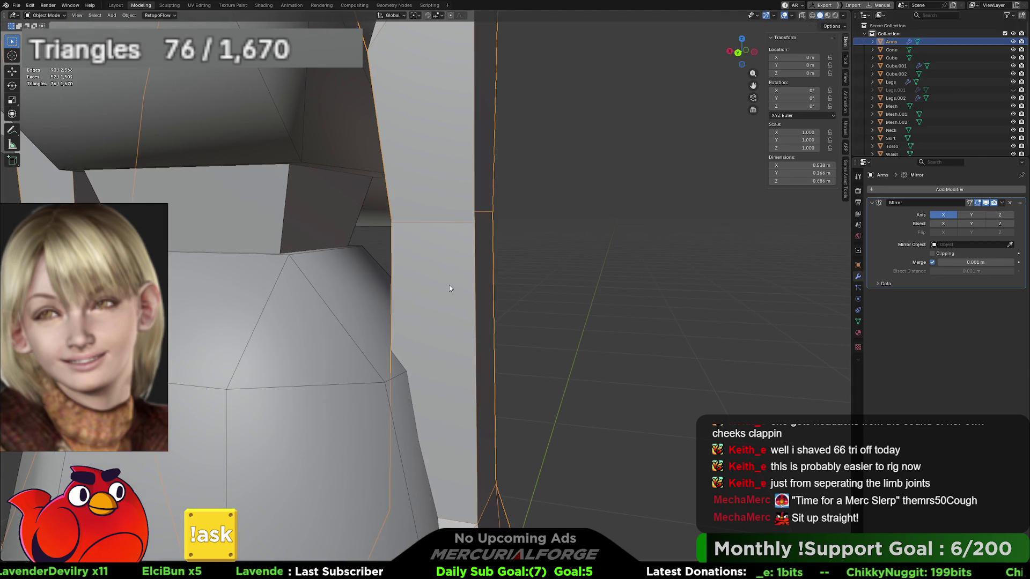
key("Tab")
key("3")
left_click(449, 285)
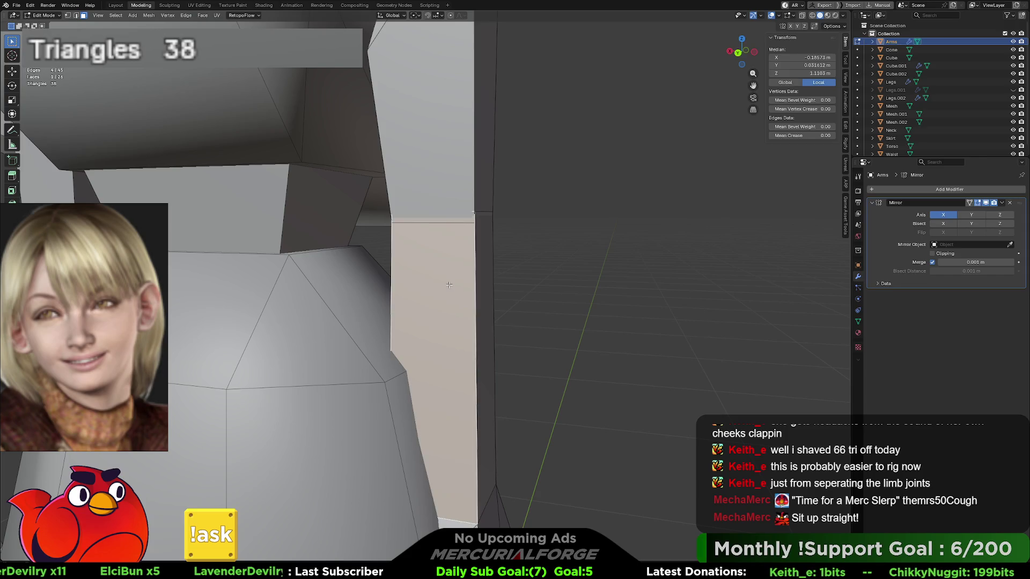
key("ctrl+l")
Separate the selected lower arm into a new Arms.001 object and leave Edit Mode
scroll(449, 284, "down", 10)
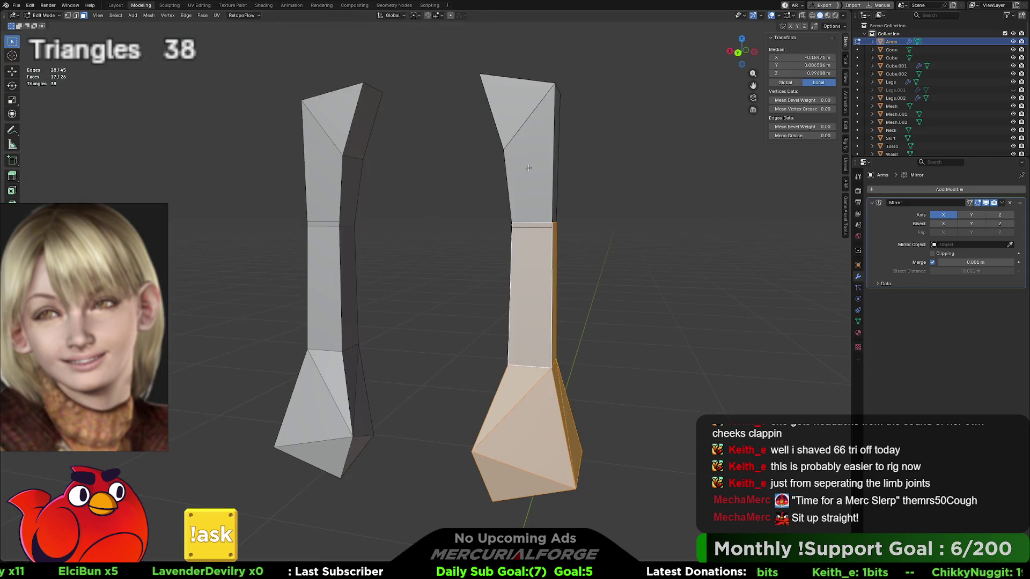
mouse_move(509, 236)
middle_mouse_down()
mouse_move(539, 215)
mouse_move(484, 258)
mouse_move(483, 246)
middle_mouse_up()
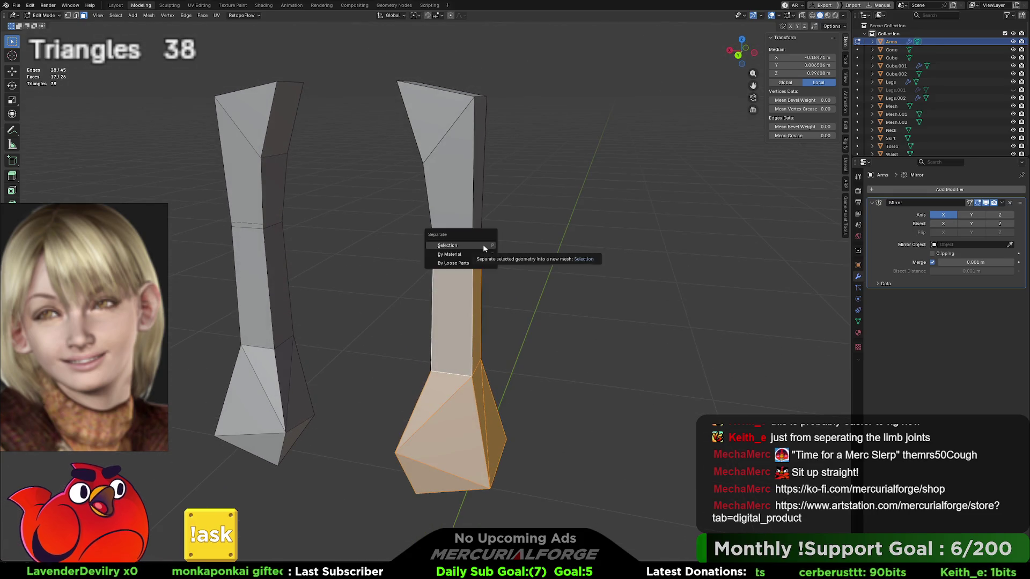
left_click(484, 246)
key("Tab")
Isolate the Arms.001 lower arm in local view, looking down on its top
left_click(472, 258)
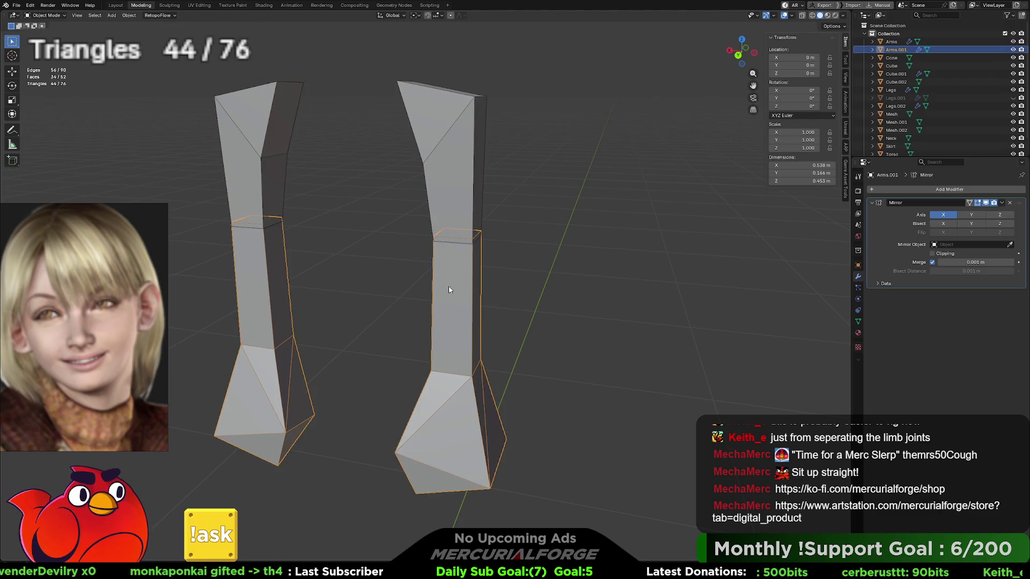
key("KP_Divide")
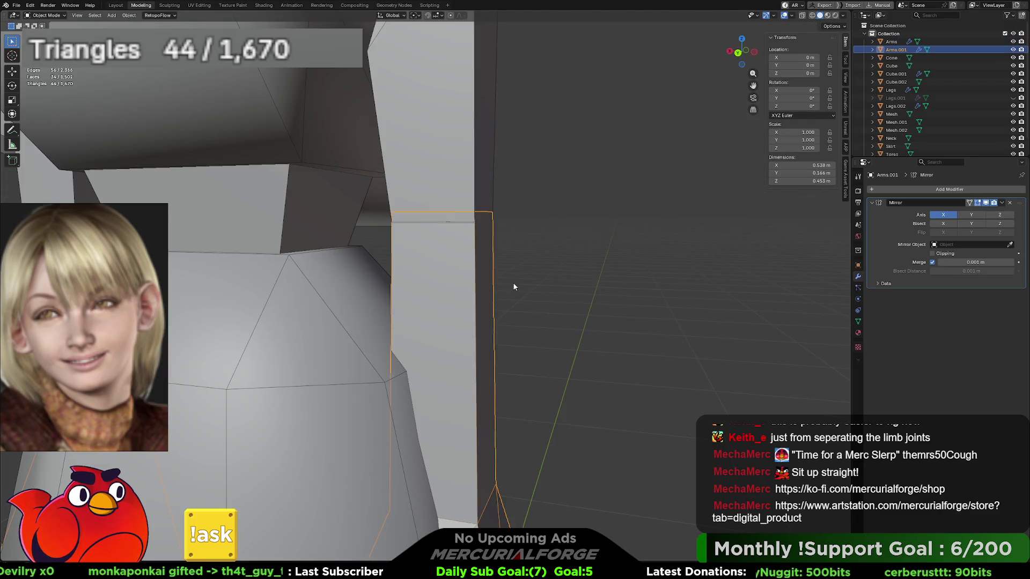
key("KP_Divide")
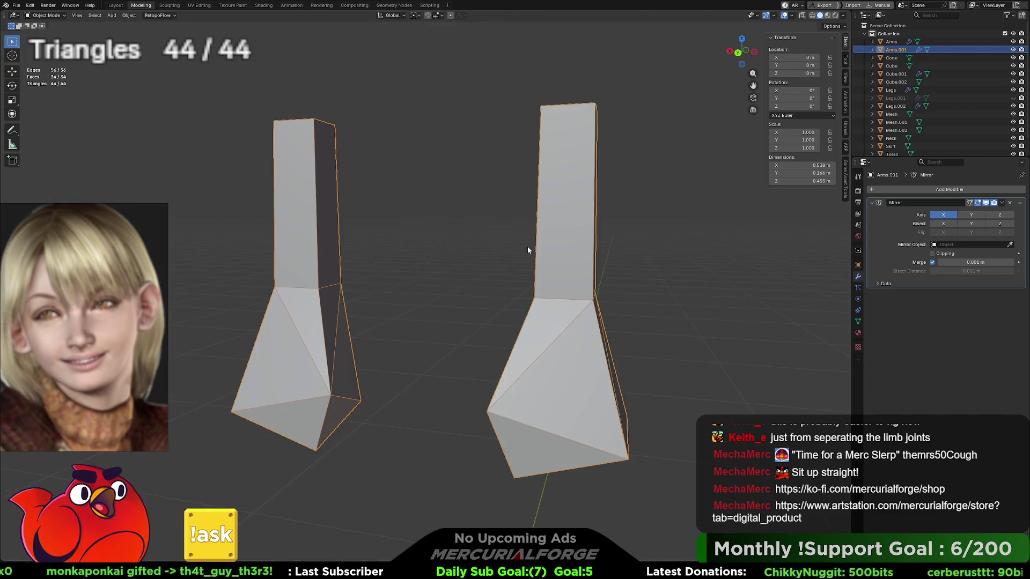
mouse_move(528, 250)
middle_mouse_down()
mouse_move(569, 161)
mouse_move(510, 182)
mouse_move(471, 214)
middle_mouse_up()
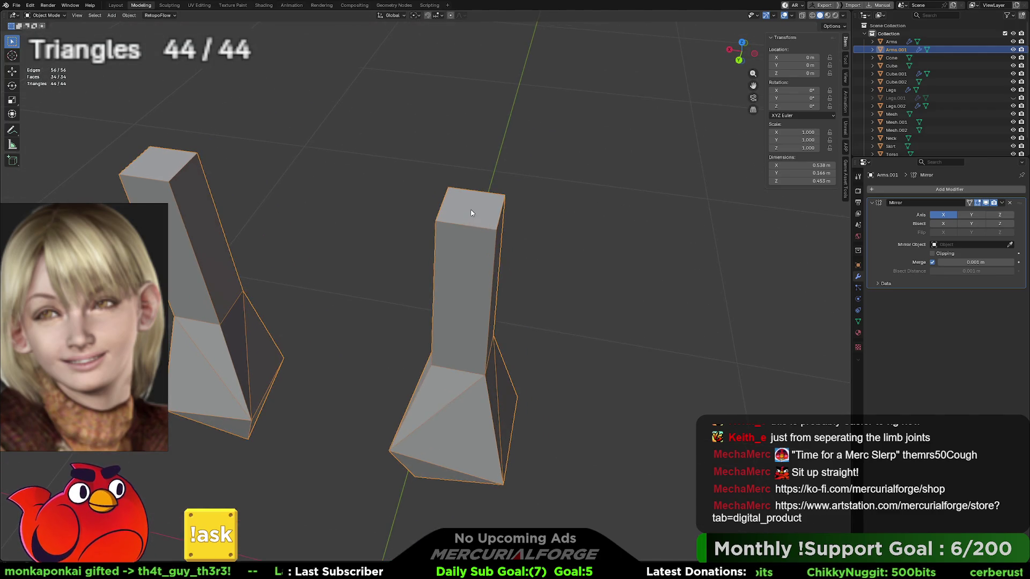
Poke the lower arm's flat top face into triangles and select the new centre vertex
key("Tab")
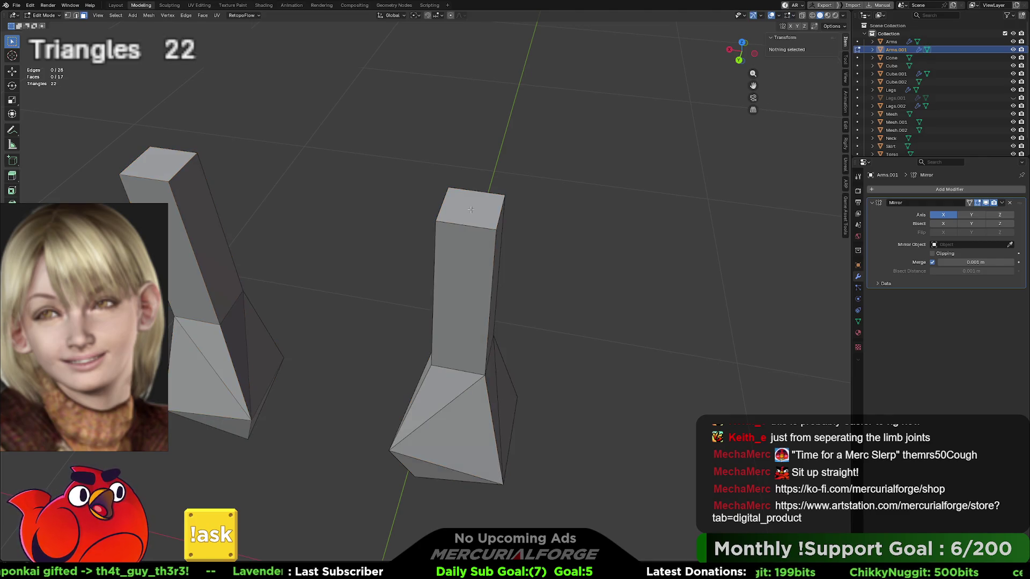
left_click(471, 209)
right_click(471, 209)
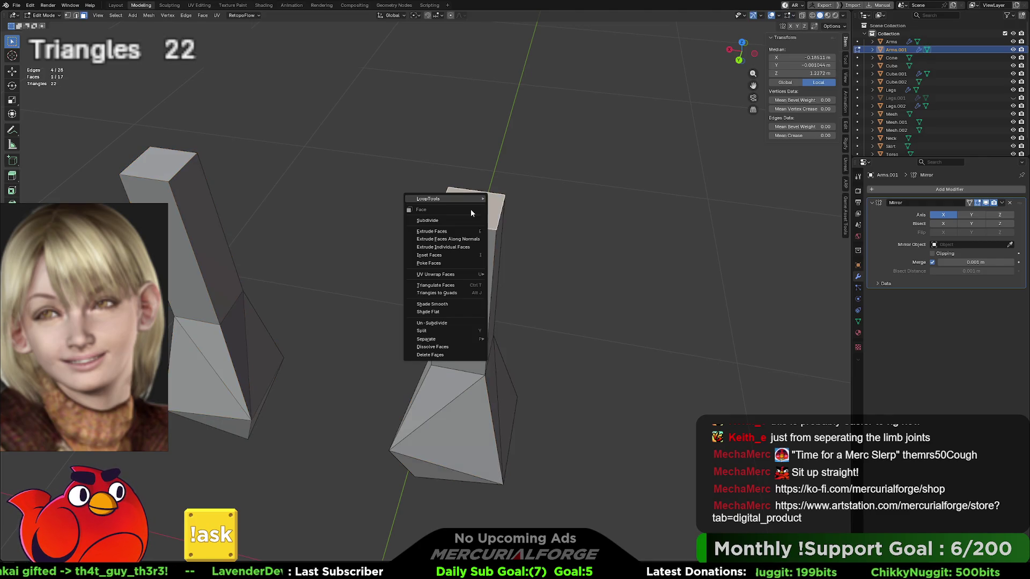
left_click(458, 262)
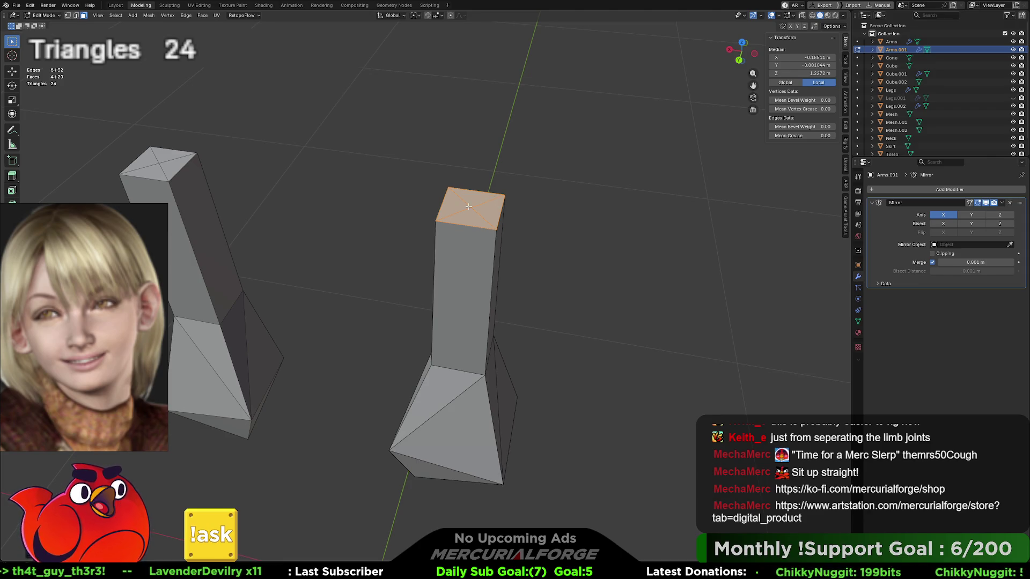
left_click(469, 208)
middle_click_drag(502, 210, 504, 181)
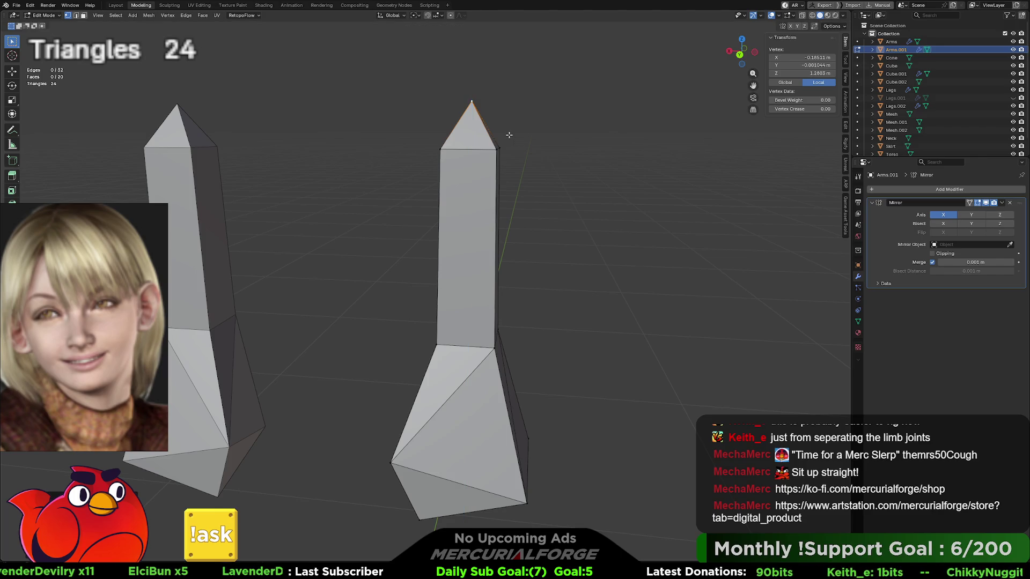
Move the lower arm's tip vertex slightly down along Z
left_click(599, 236)
middle_click_drag(575, 246, 501, 242)
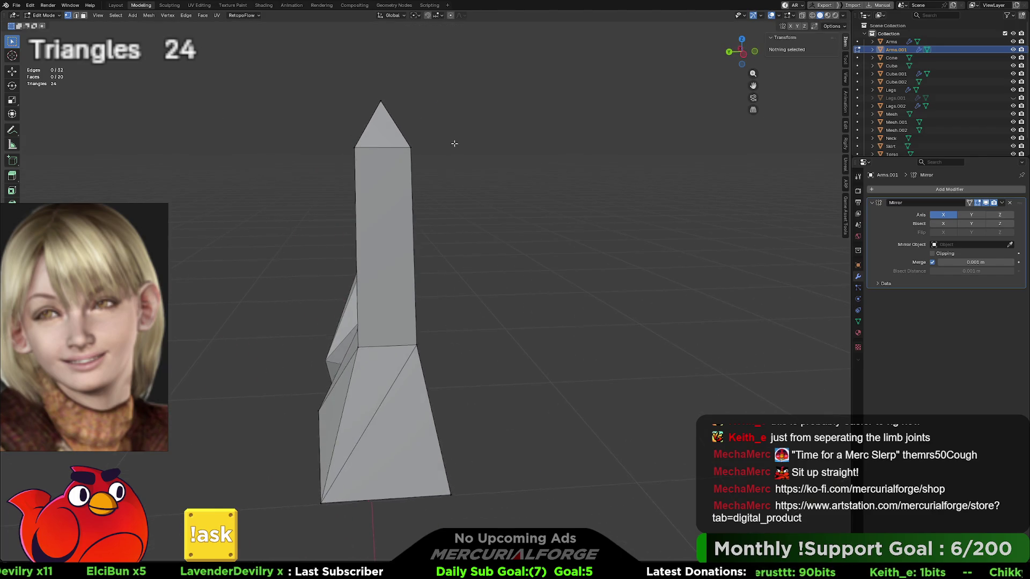
middle_click_drag(455, 144, 476, 202)
left_click(408, 163)
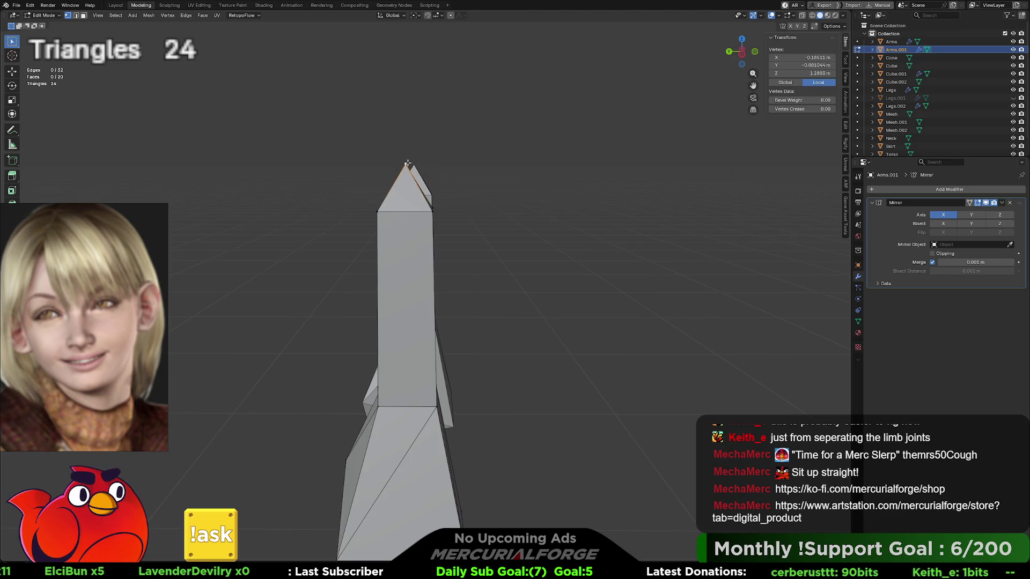
key("g")
key("z")
left_click(564, 243)
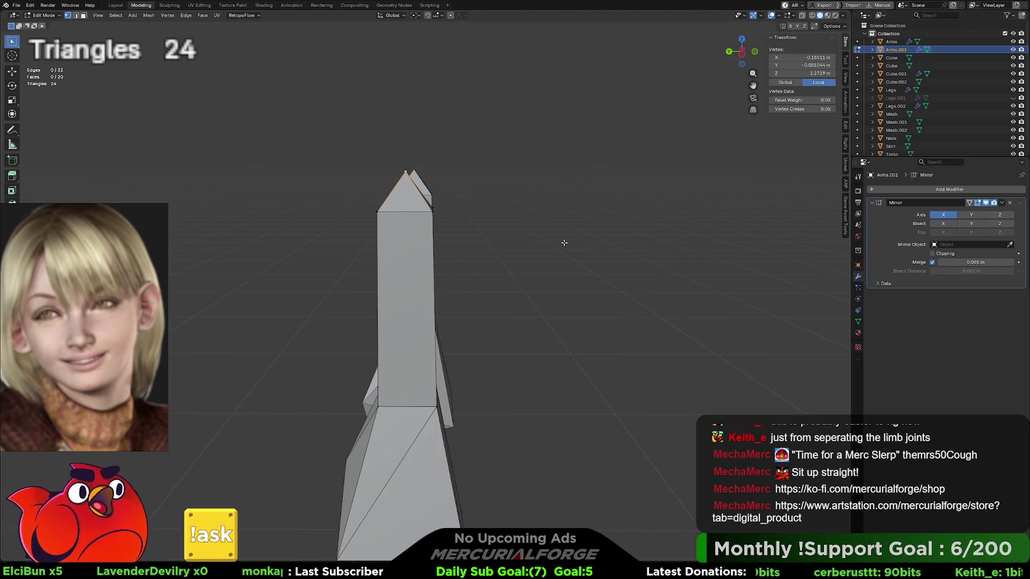
left_click(533, 252)
mouse_move(533, 252)
middle_mouse_down()
mouse_move(529, 223)
mouse_move(552, 223)
mouse_move(451, 240)
middle_mouse_up()
scroll(528, 246, "down", 2)
Select the whole lower arm and exit local view to see it against the body
key("a")
key("KP_Divide")
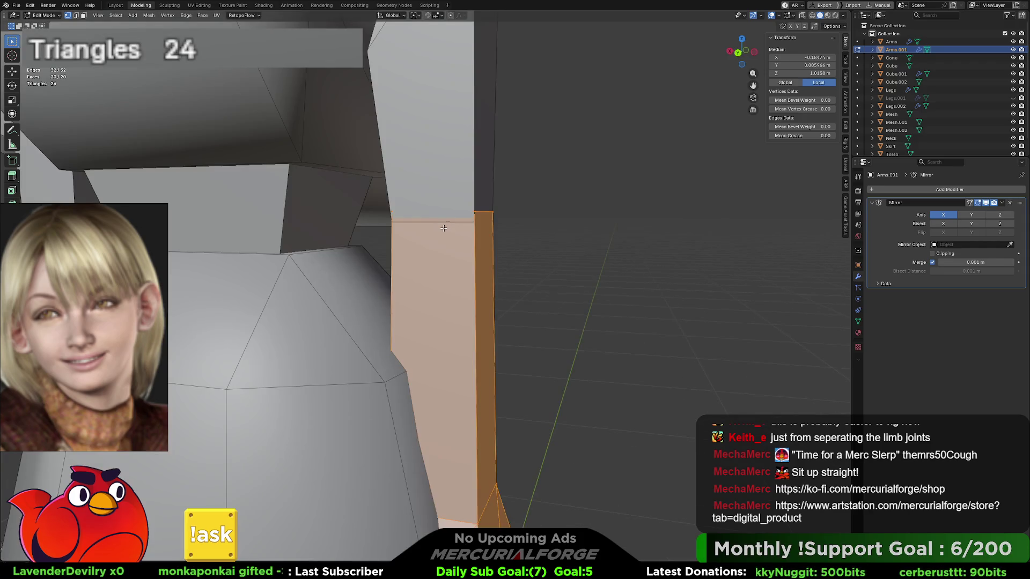
middle_click_drag(406, 223, 357, 225)
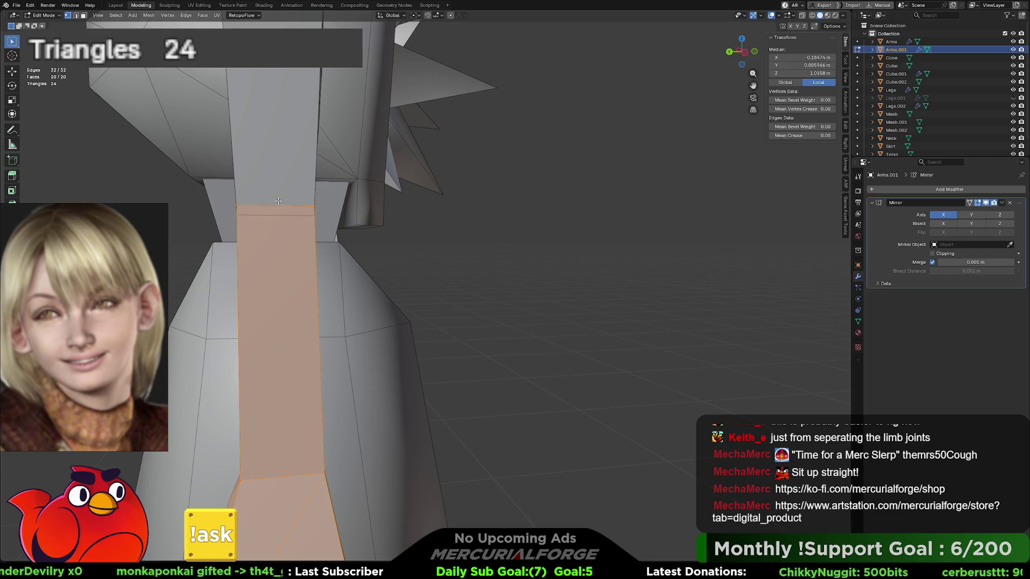
scroll(278, 203, "down", 4)
middle_click_drag(278, 203, 376, 235)
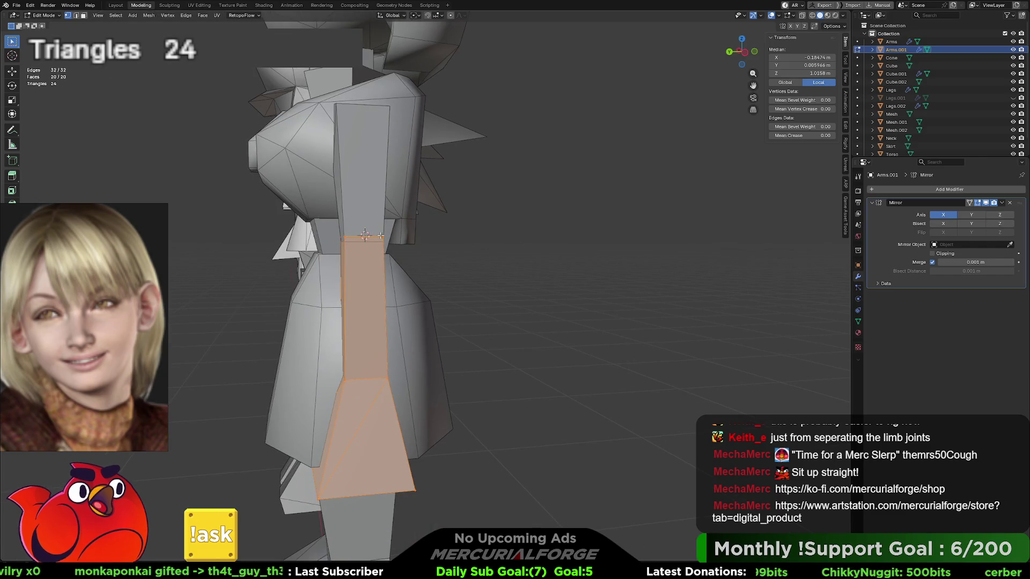
scroll(377, 235, "up", 1)
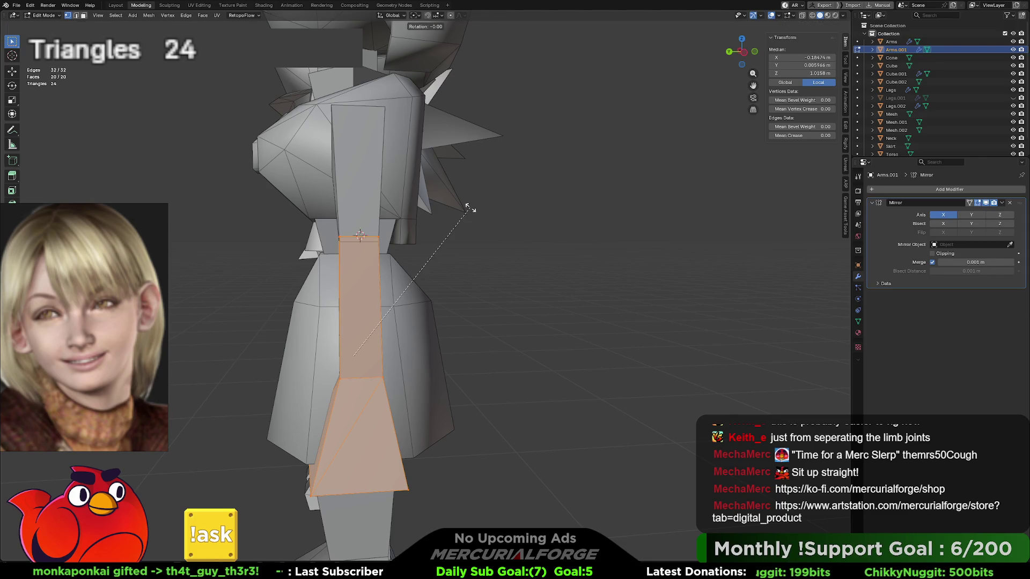
Set the pivot to 3D Cursor, swing the lower arm up around X, then undo it
key("Escape")
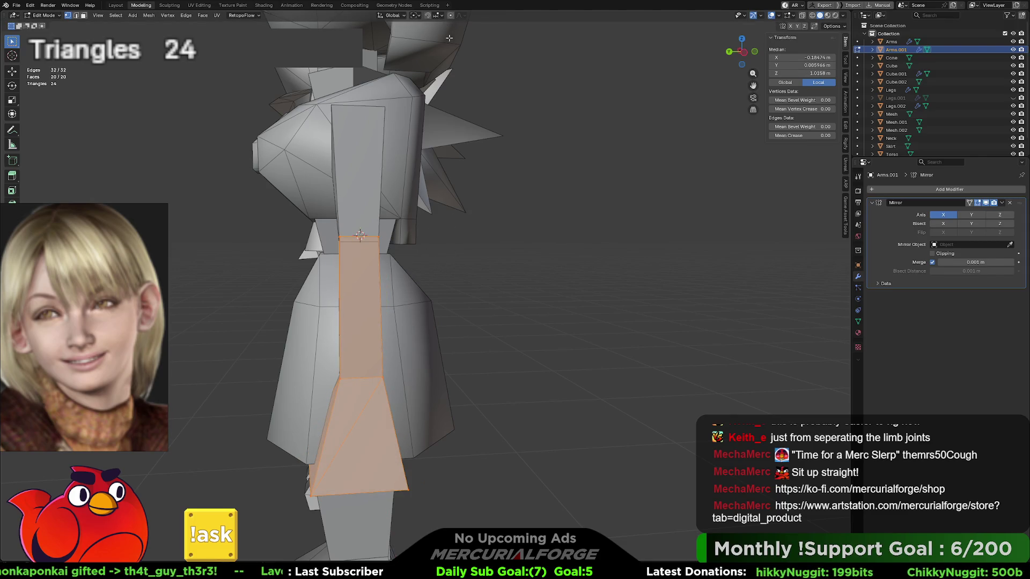
left_click(415, 15)
left_click(428, 46)
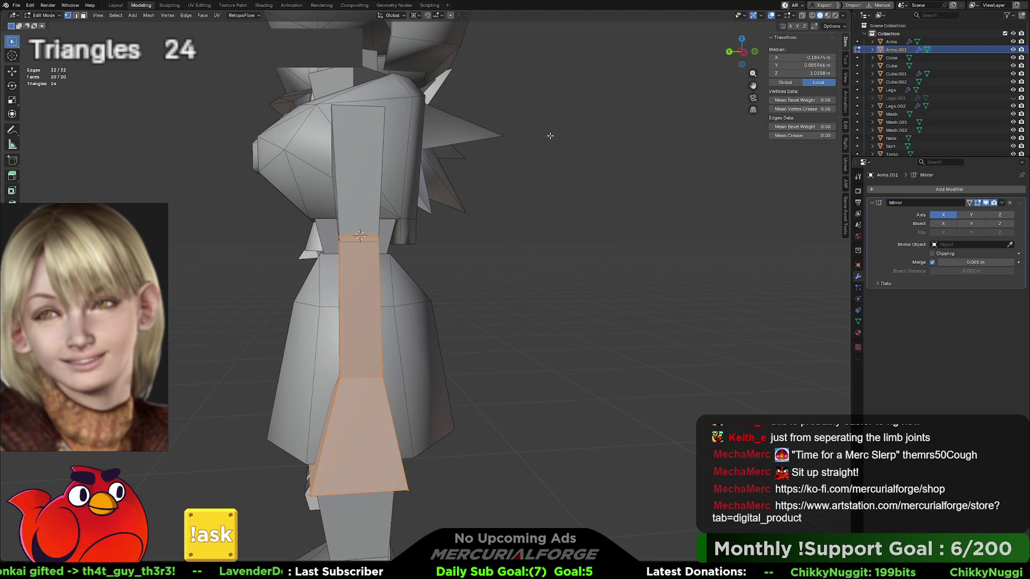
key("x")
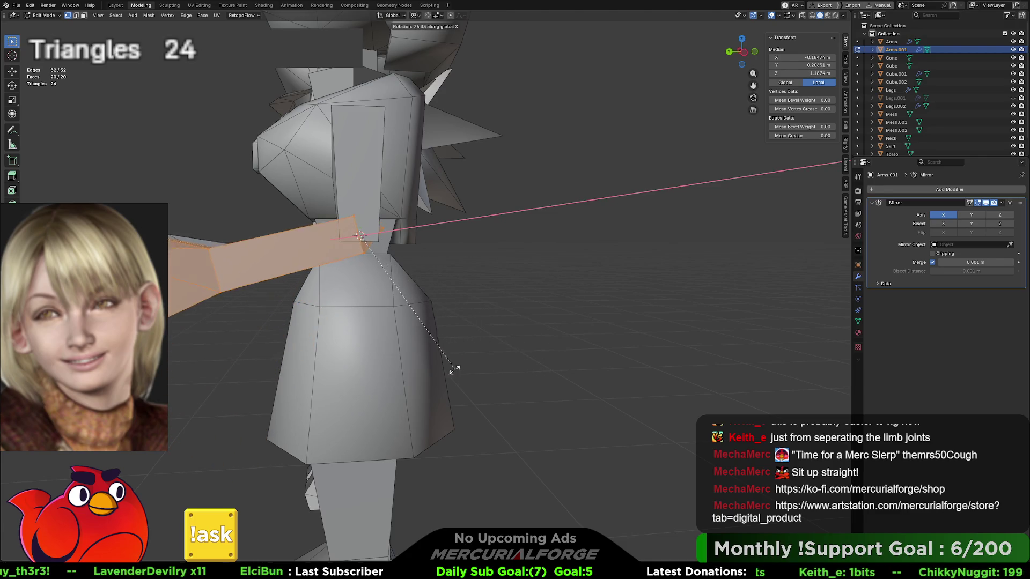
left_click(416, 364)
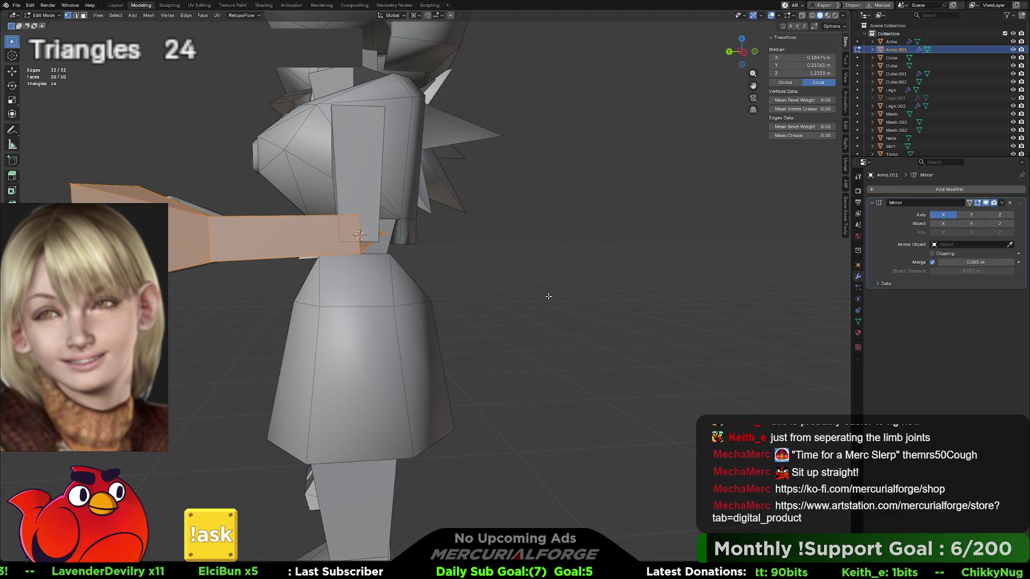
mouse_move(548, 296)
middle_mouse_down()
mouse_move(418, 258)
mouse_move(373, 231)
mouse_move(418, 292)
middle_mouse_up()
key("ctrl+z")
left_click(372, 240)
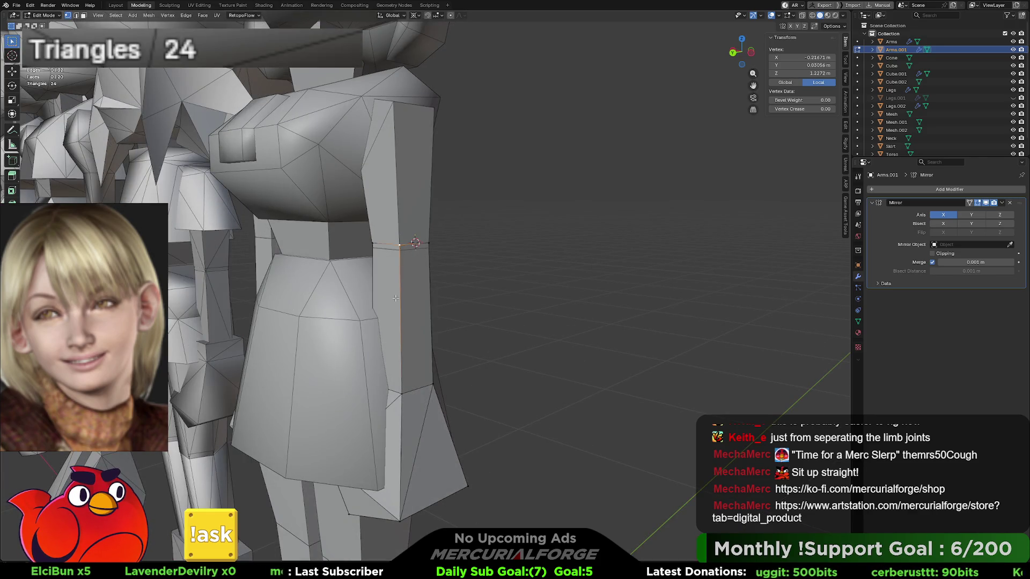
Isolate the arm piece, lower its top tip vertex along Z, and return to the full character
key("ctrl+l")
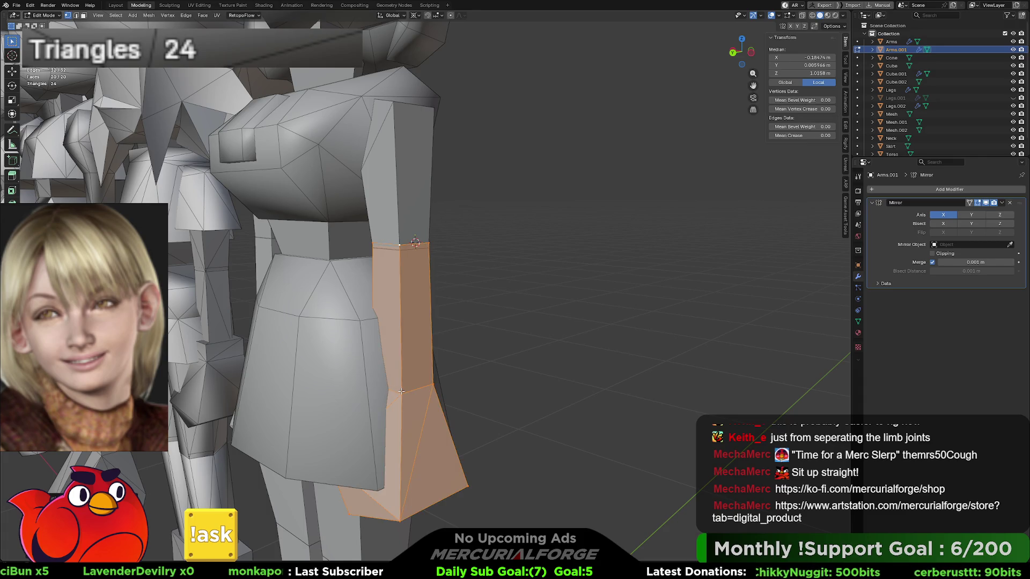
key("m")
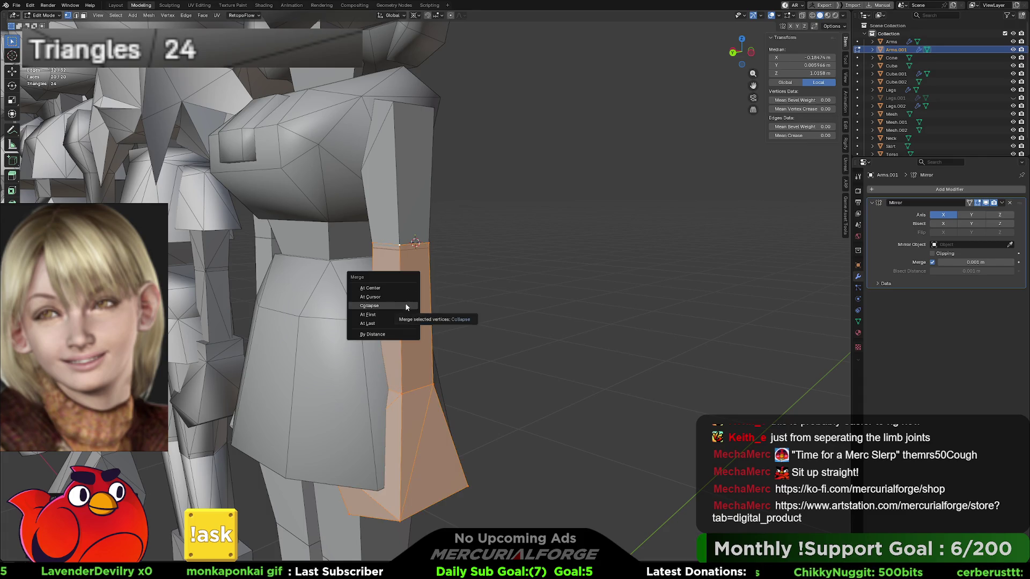
key("Escape")
key("KP_Divide")
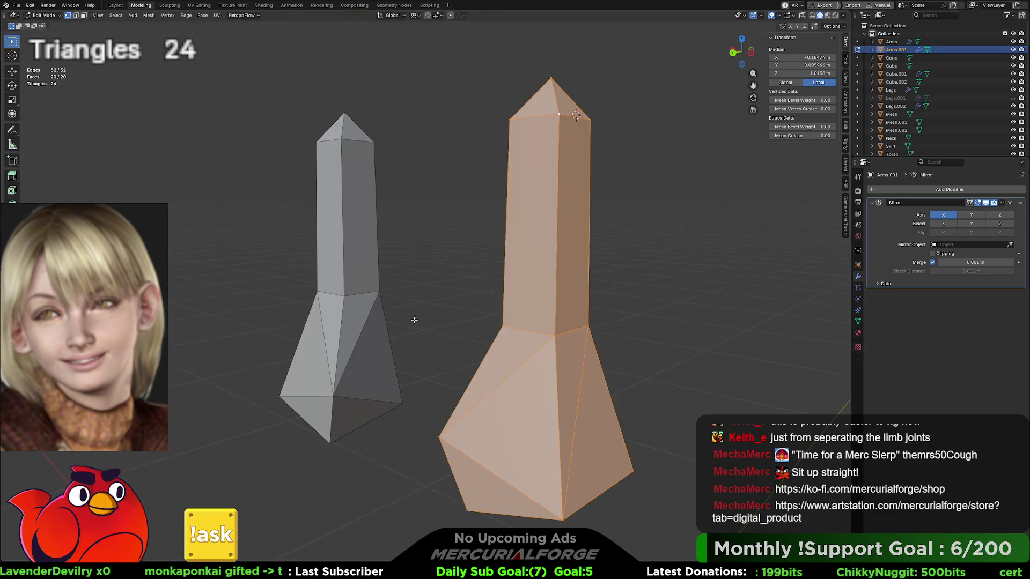
left_click(551, 76)
key("g")
key("z")
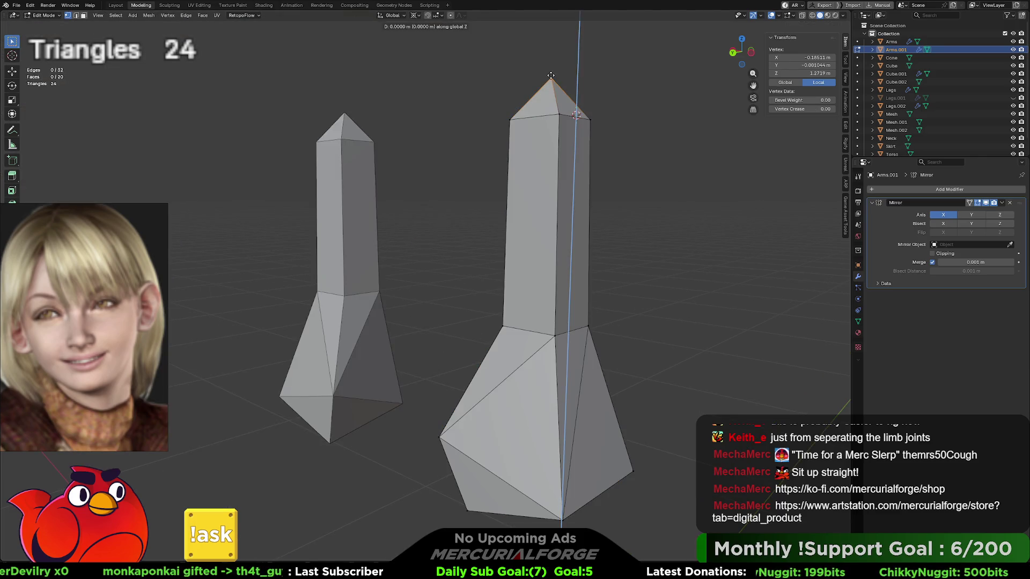
left_click(550, 90)
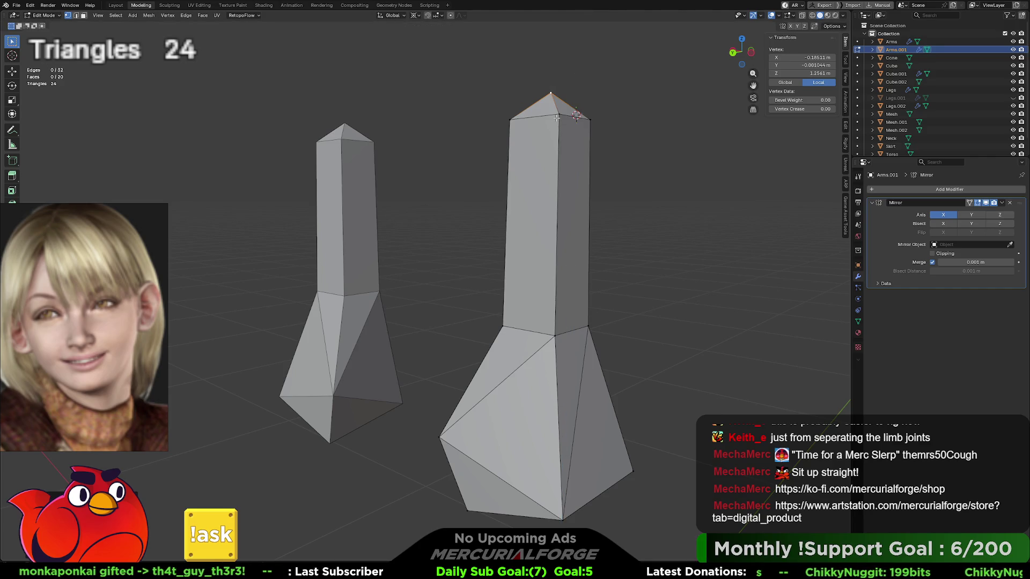
key("a")
key("KP_Divide")
middle_click_drag(470, 228, 451, 235)
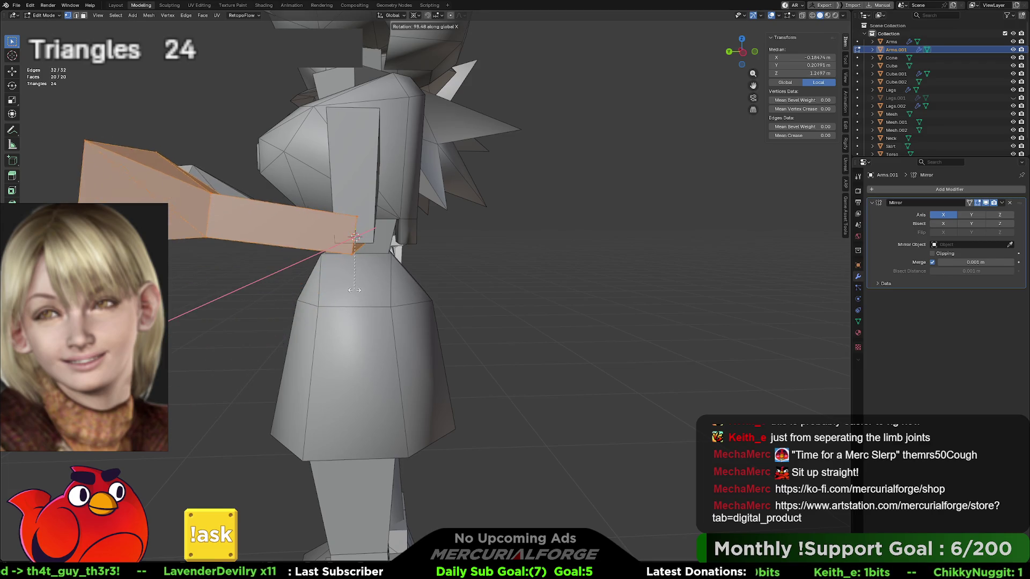
Orbit toward the character's back and select the whole arm mesh
left_click(540, 272)
mouse_move(540, 272)
middle_mouse_down()
mouse_move(482, 247)
mouse_move(544, 244)
mouse_move(510, 257)
mouse_move(465, 249)
mouse_move(544, 248)
mouse_move(563, 271)
mouse_move(626, 298)
mouse_move(569, 273)
mouse_move(499, 266)
mouse_move(564, 267)
mouse_move(569, 237)
mouse_move(803, 245)
mouse_move(412, 223)
middle_mouse_up()
scroll(481, 245, "up", 3)
scroll(481, 245, "down", 3)
key("a")
scroll(412, 224, "up", 3)
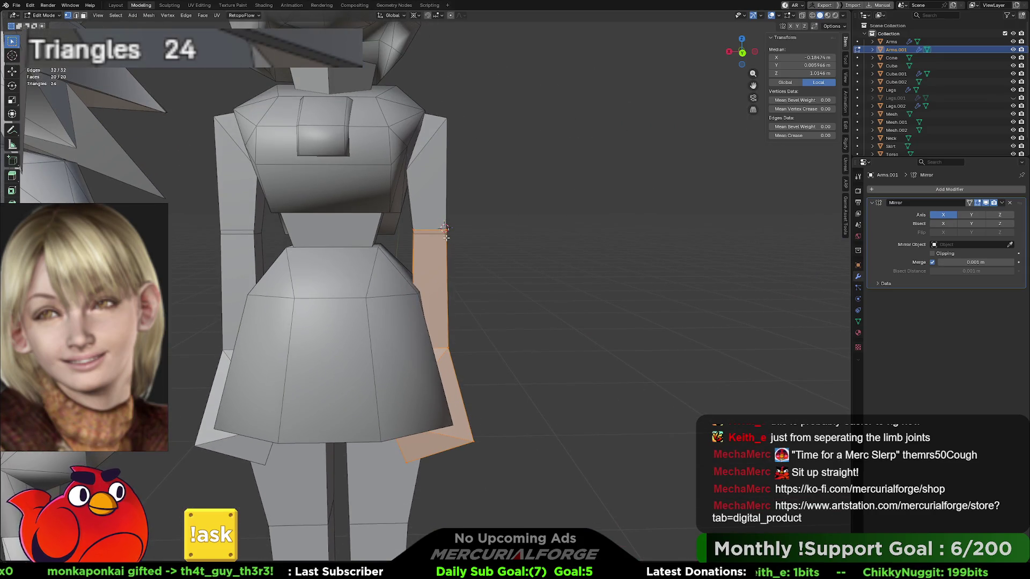
In wireframe view, box-select the arm's top faces, then return to Object Mode
key("shift+z")
key("alt+a")
mouse_move(470, 202)
left_mouse_down()
mouse_move(408, 253)
mouse_move(397, 244)
left_mouse_up()
key("Tab")
key("alt+a")
key("alt+a")
Select the upper-arm pieces, then in Edit Mode lower the forearm's top faces along Z
left_click_drag(441, 200, 443, 252)
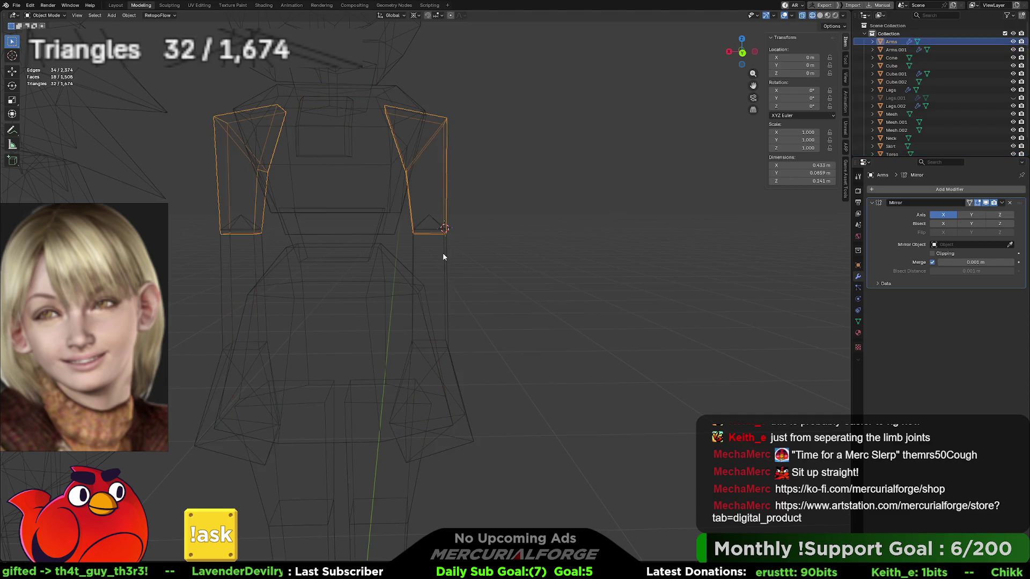
key("ctrl+l")
key("Tab")
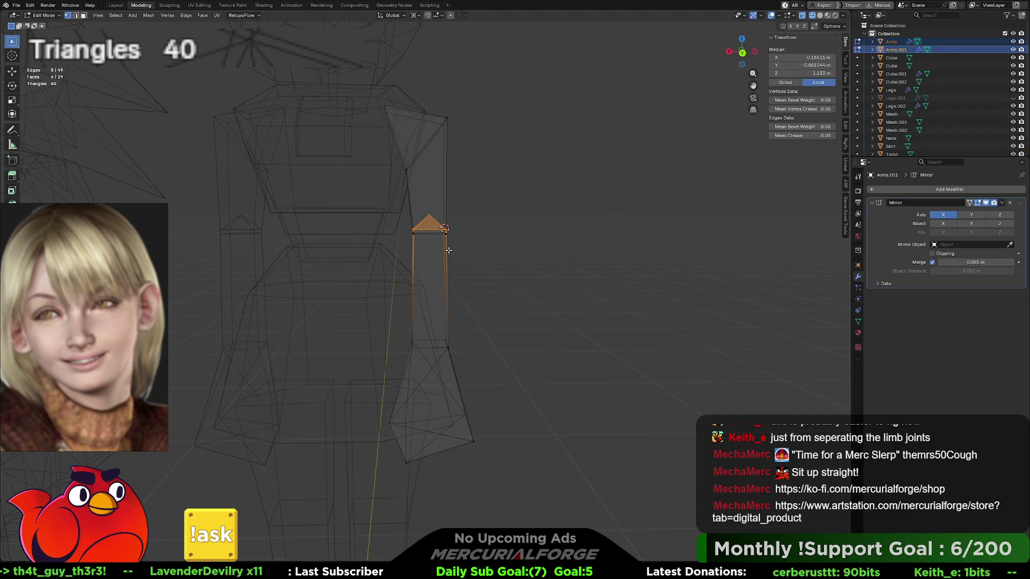
left_click_drag(493, 193, 403, 251)
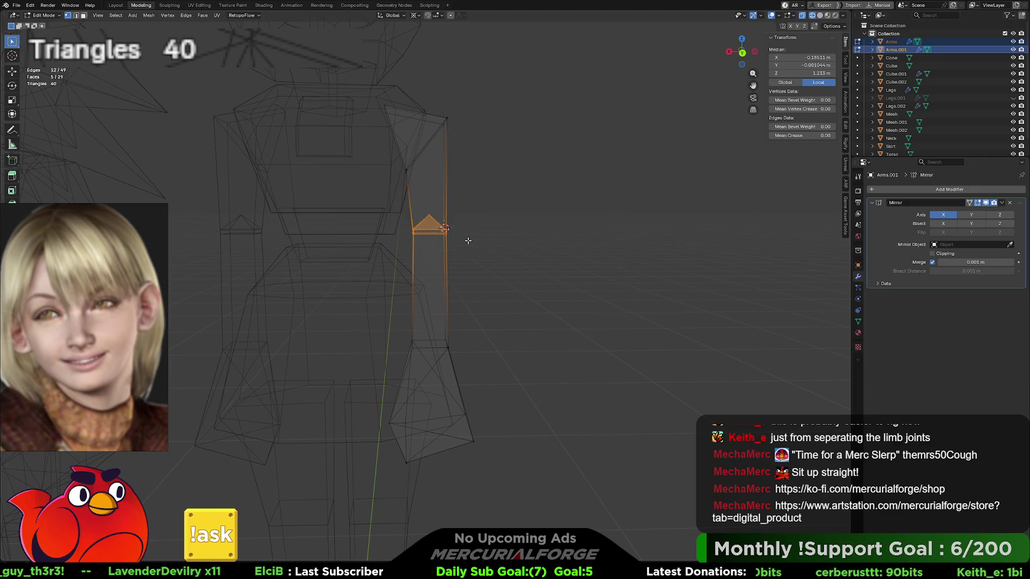
key("g")
key("z")
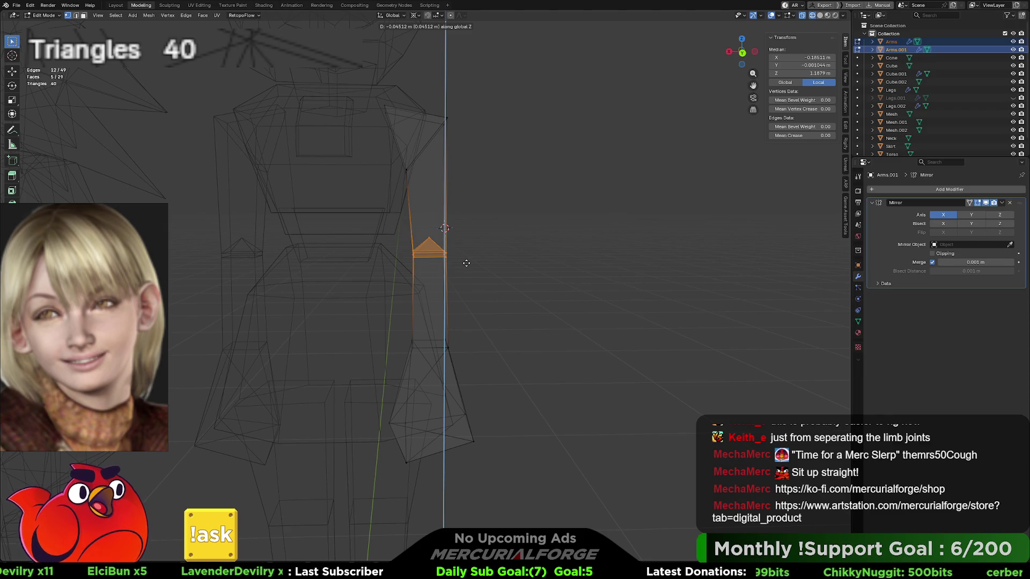
left_click(466, 262)
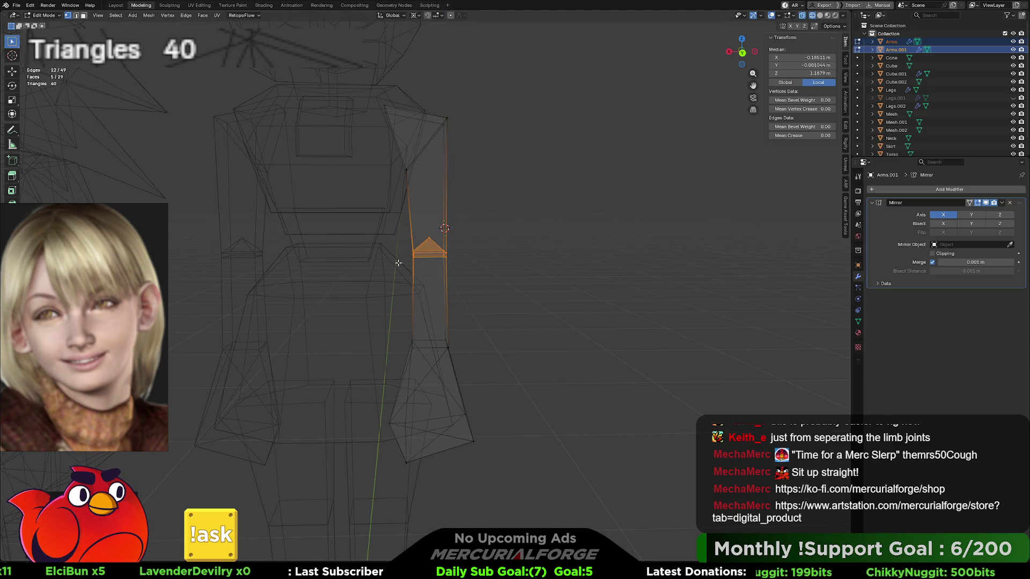
Select the whole forearm piece and move it down along Z to separate it at the elbow
mouse_move(398, 263)
middle_mouse_down()
mouse_move(470, 244)
mouse_move(422, 220)
middle_mouse_up()
scroll(470, 244, "up", 3)
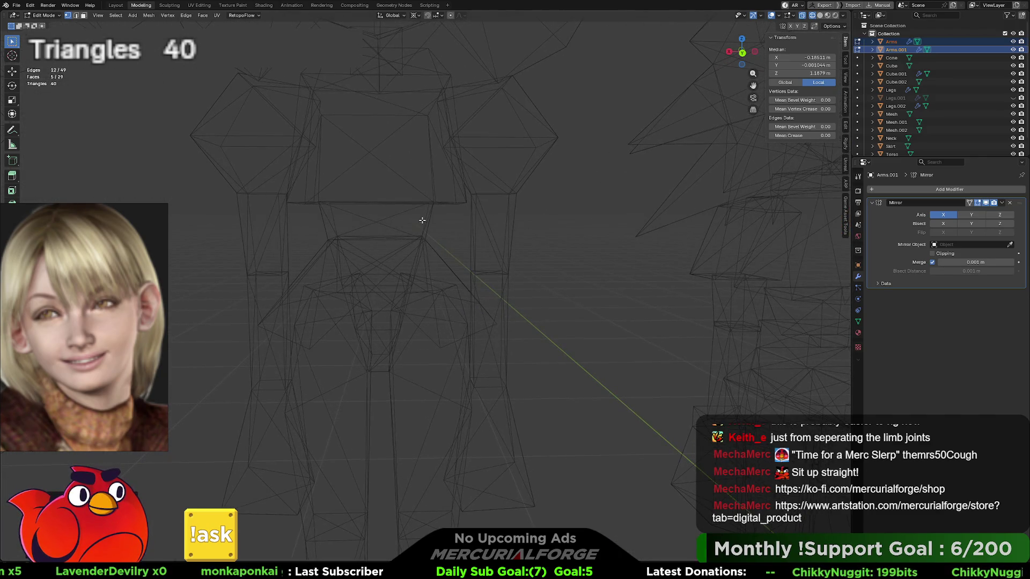
mouse_move(448, 287)
middle_mouse_down()
mouse_move(434, 262)
mouse_move(471, 257)
mouse_move(456, 253)
middle_mouse_up()
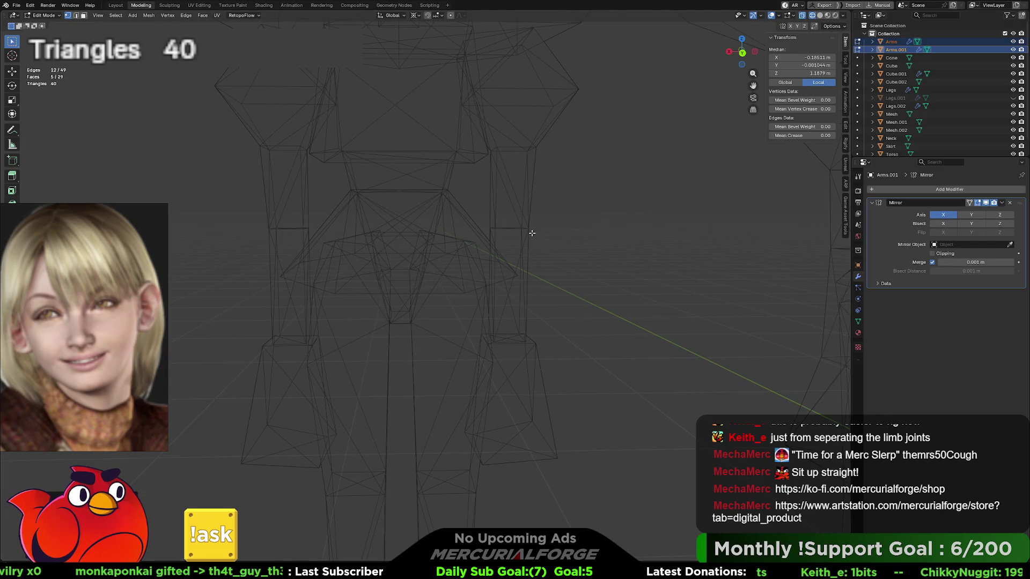
mouse_move(533, 229)
middle_mouse_down()
mouse_move(740, 214)
mouse_move(556, 202)
mouse_move(264, 209)
mouse_move(336, 213)
middle_mouse_up()
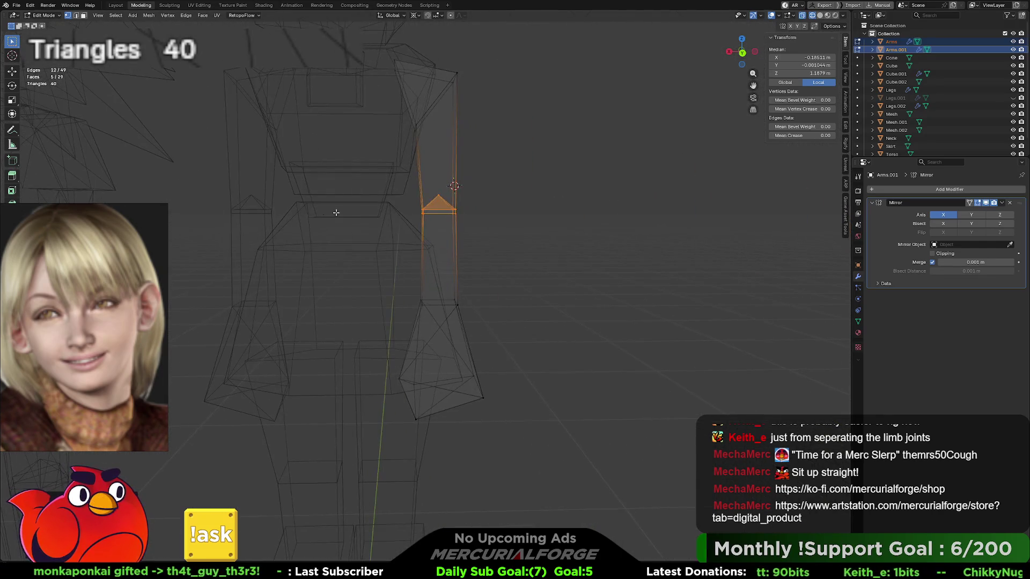
scroll(375, 186, "down", 5)
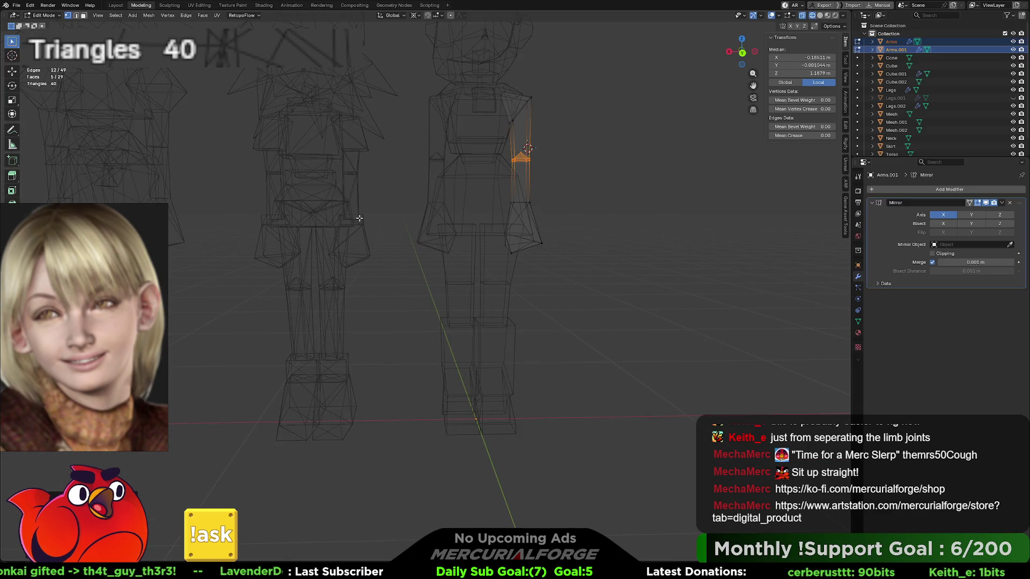
middle_click_drag(382, 216, 271, 223)
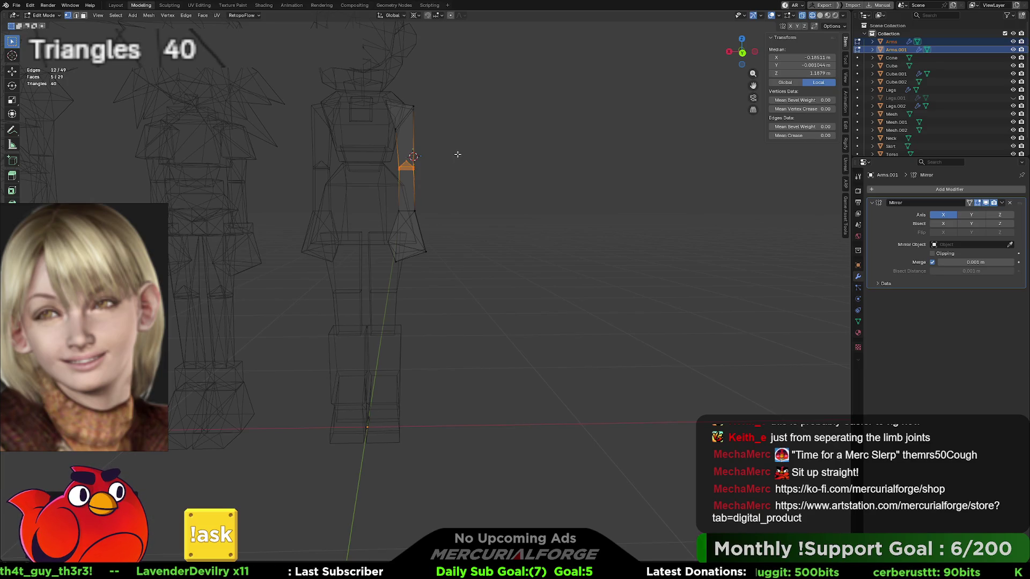
left_click_drag(458, 155, 376, 274)
key("g")
key("z")
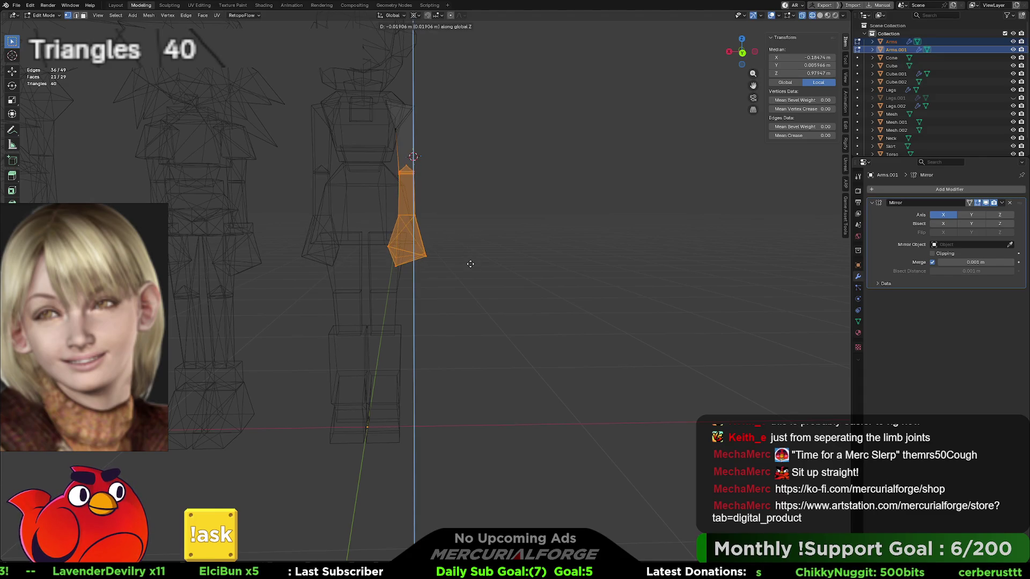
left_click(471, 261)
Return to Object Mode and switch the viewport back to solid shading
mouse_move(470, 262)
middle_mouse_down()
mouse_move(660, 303)
mouse_move(647, 293)
mouse_move(462, 267)
middle_mouse_up()
left_click(520, 243)
middle_click_drag(520, 243, 514, 239)
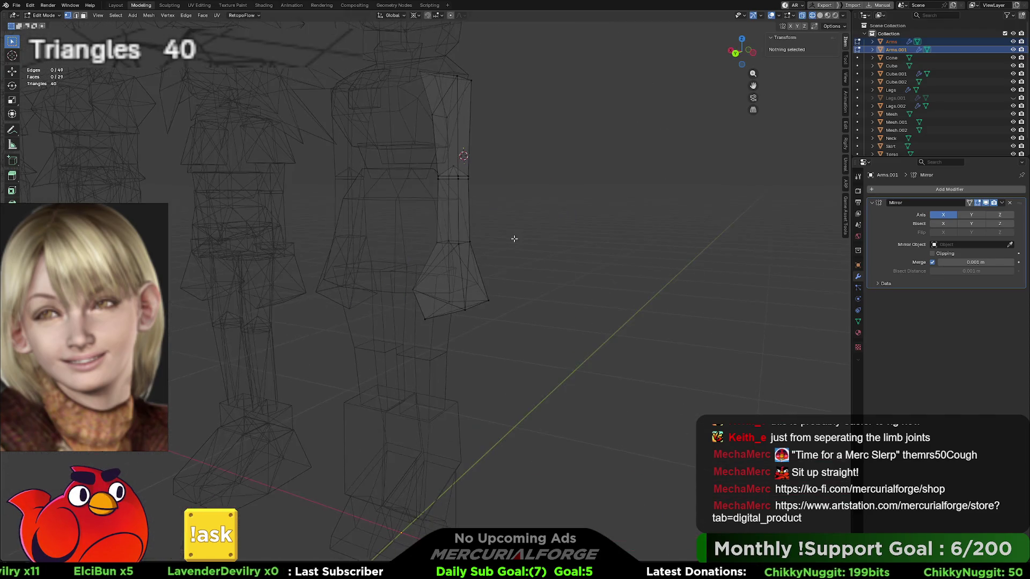
key("Tab")
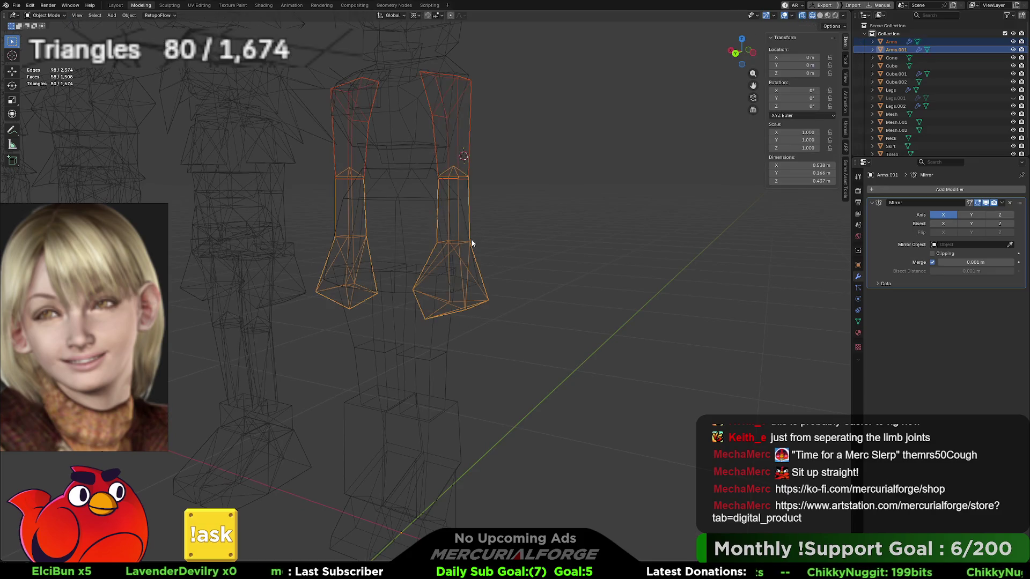
middle_click_drag(461, 231, 447, 209)
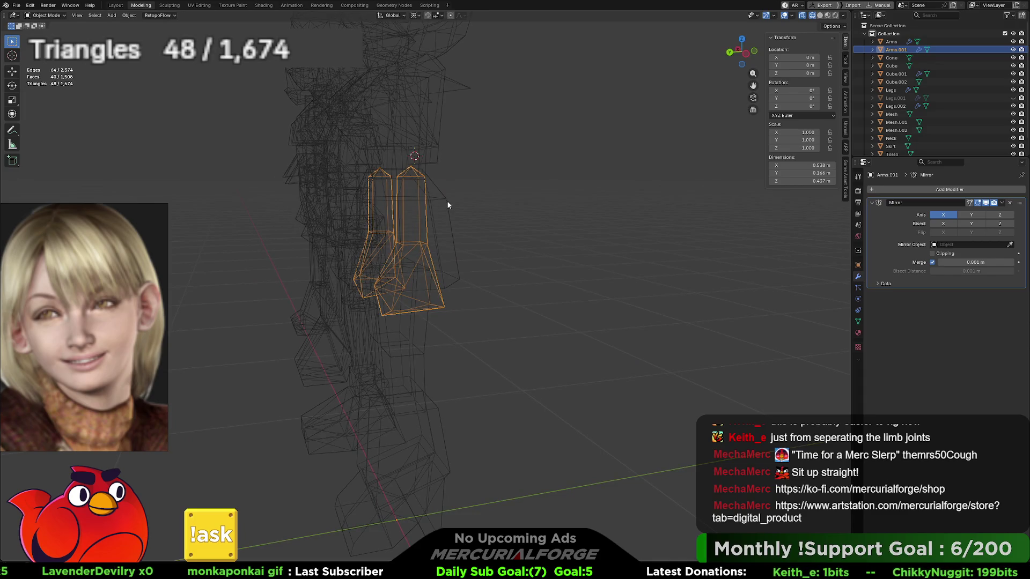
key("slash")
key("slash")
key("shift+z")
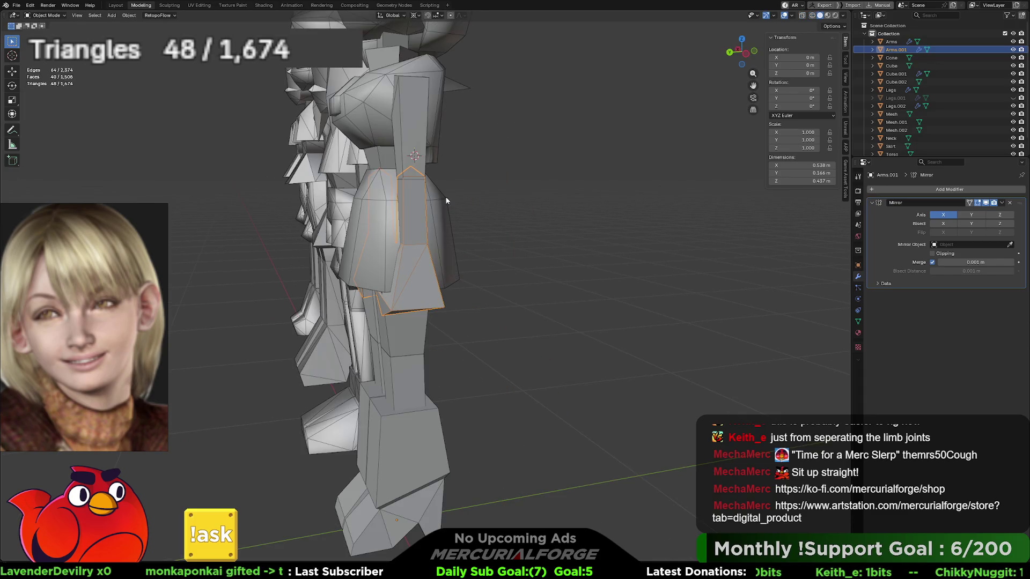
Test rotating the arm about 89° around X, then undo so it hangs down
middle_click_drag(437, 184, 402, 180)
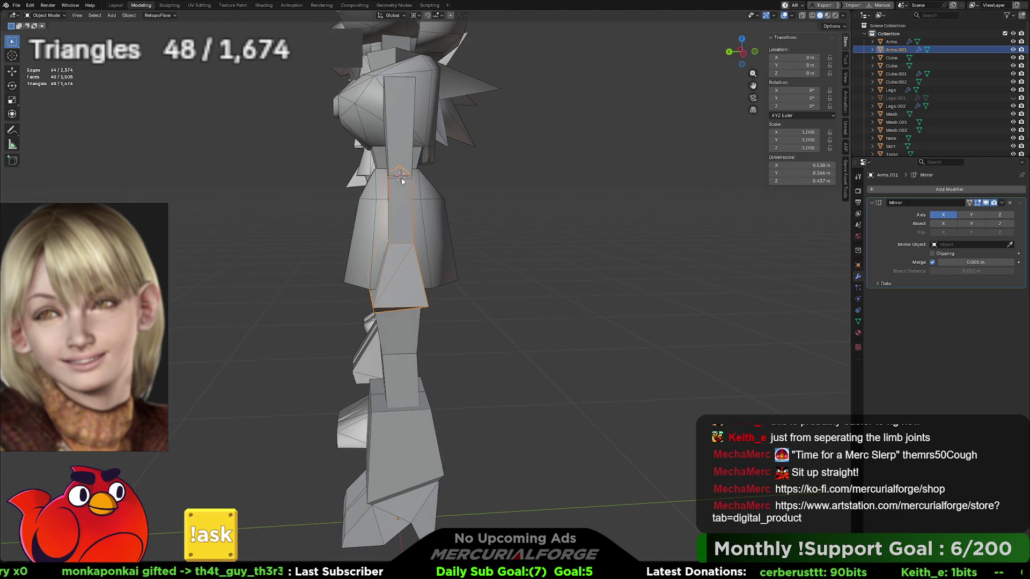
key("r")
key("x")
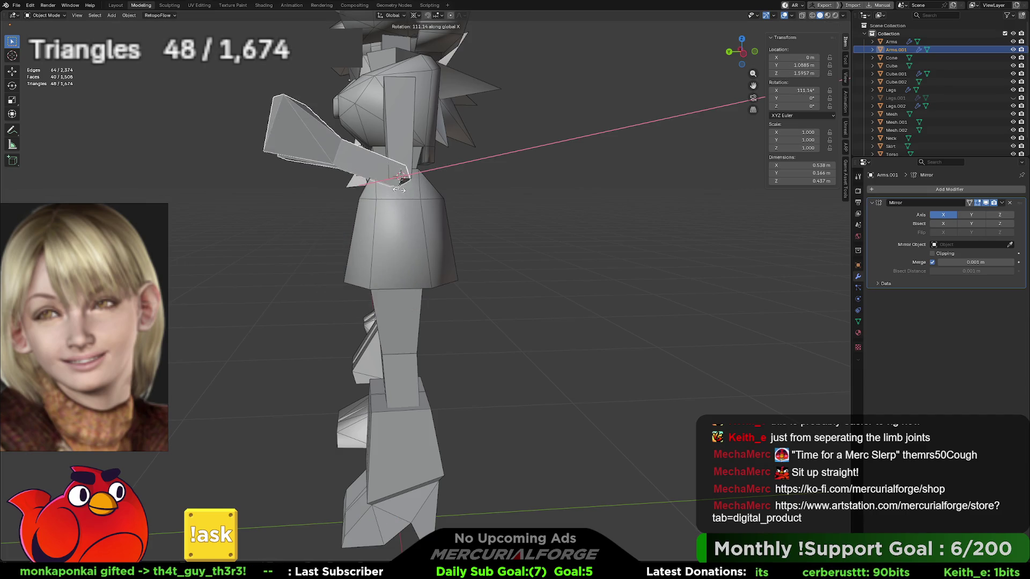
left_click(403, 182)
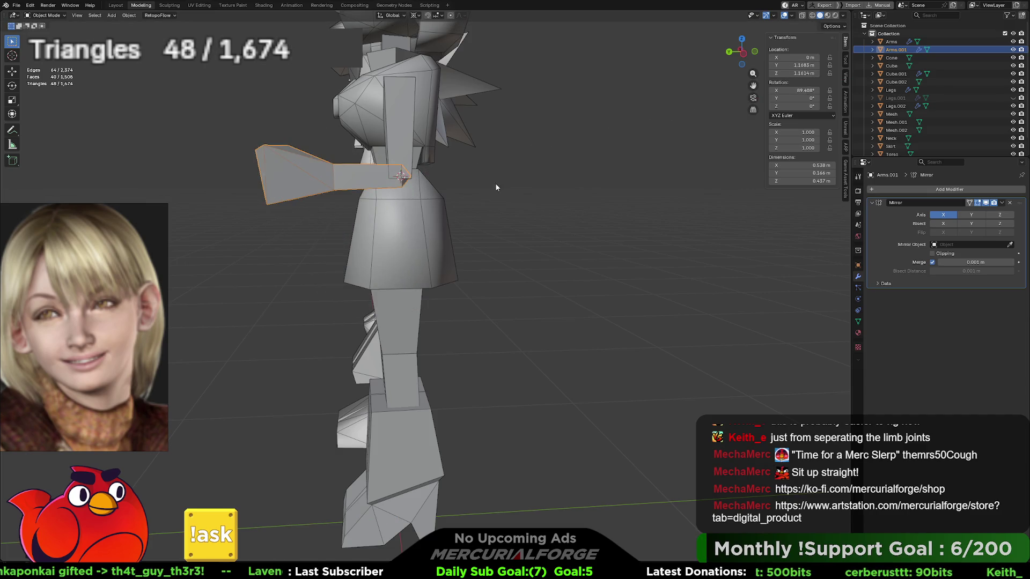
left_click(494, 182)
mouse_move(494, 183)
middle_mouse_down()
mouse_move(529, 198)
mouse_move(558, 192)
middle_mouse_up()
scroll(577, 277, "down", 5)
mouse_move(577, 277)
middle_mouse_down()
mouse_move(527, 265)
mouse_move(586, 268)
mouse_move(565, 259)
mouse_move(458, 264)
middle_mouse_up()
scroll(586, 268, "up", 3)
key("ctrl+z")
key("ctrl+z")
key("ctrl+z")
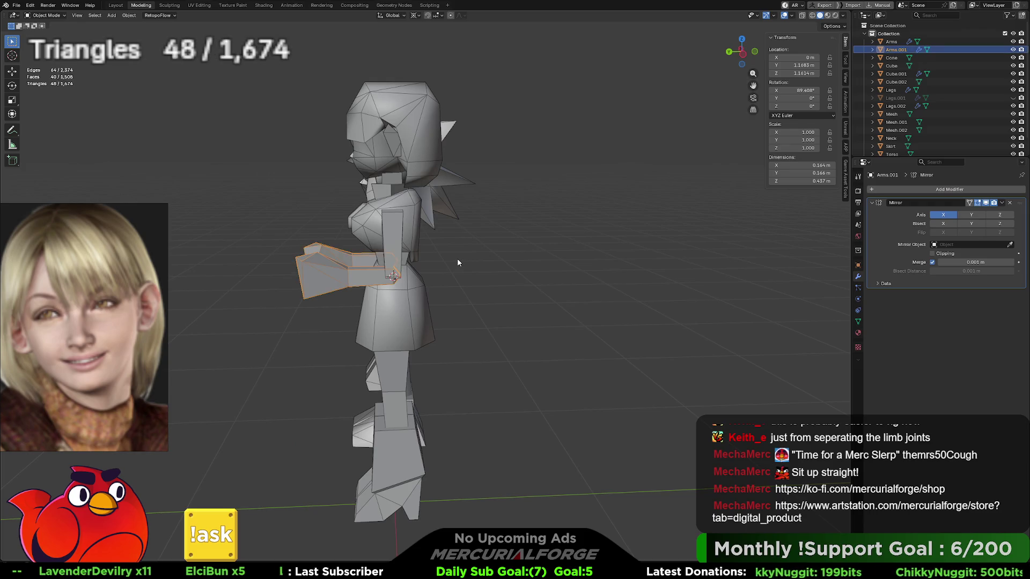
Select the Legs.002 piece and isolate it in local view, looking down on the leg blocks
middle_click_drag(437, 296, 529, 301)
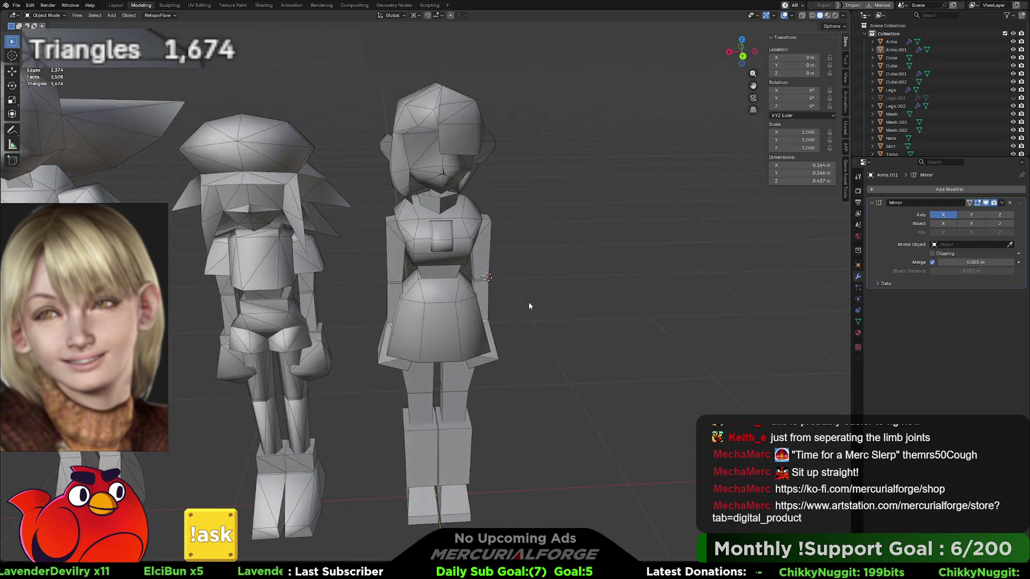
scroll(507, 215, "up", 6)
scroll(483, 204, "up", 3)
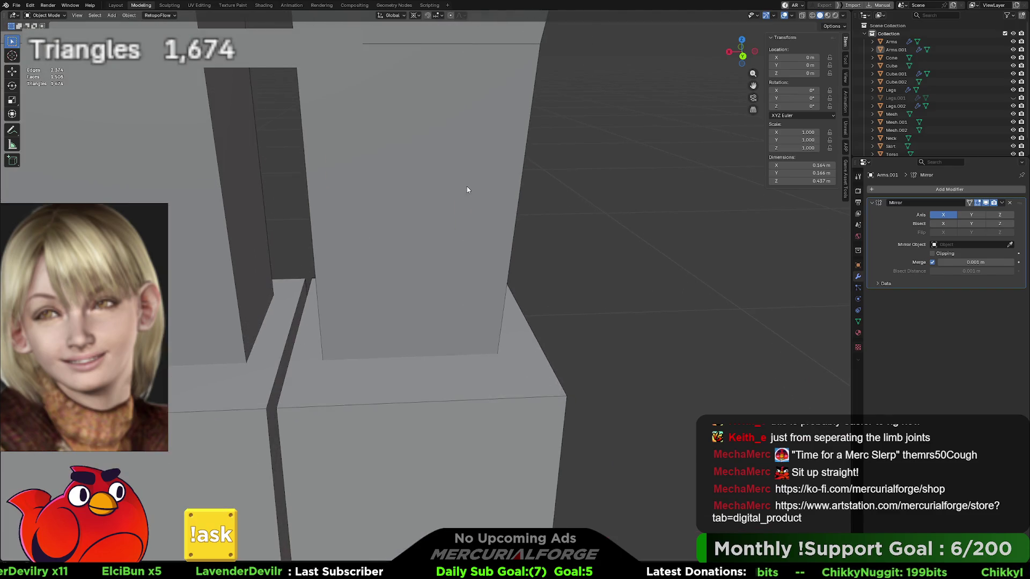
left_click(467, 186)
key("m")
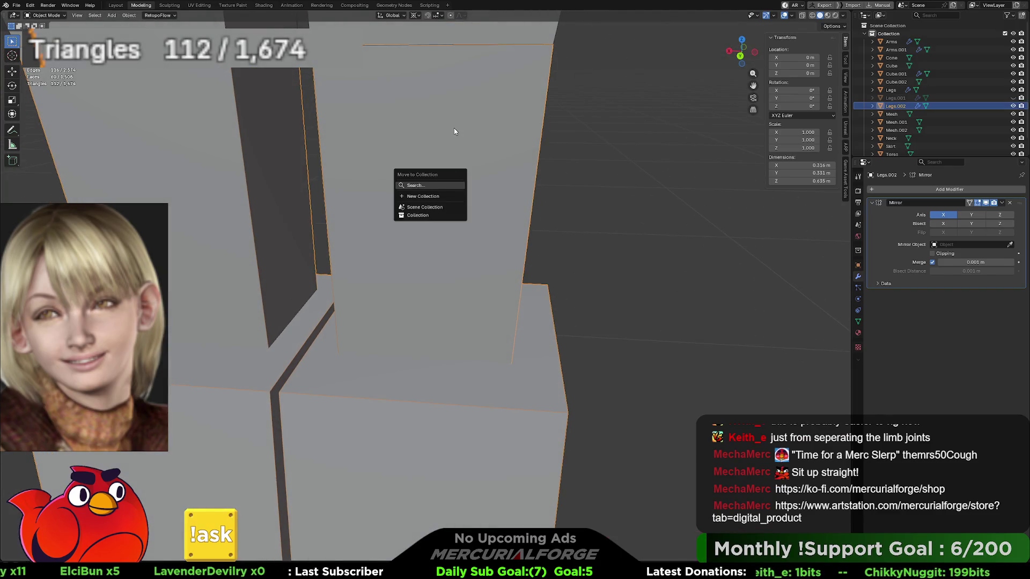
key("KP_Divide")
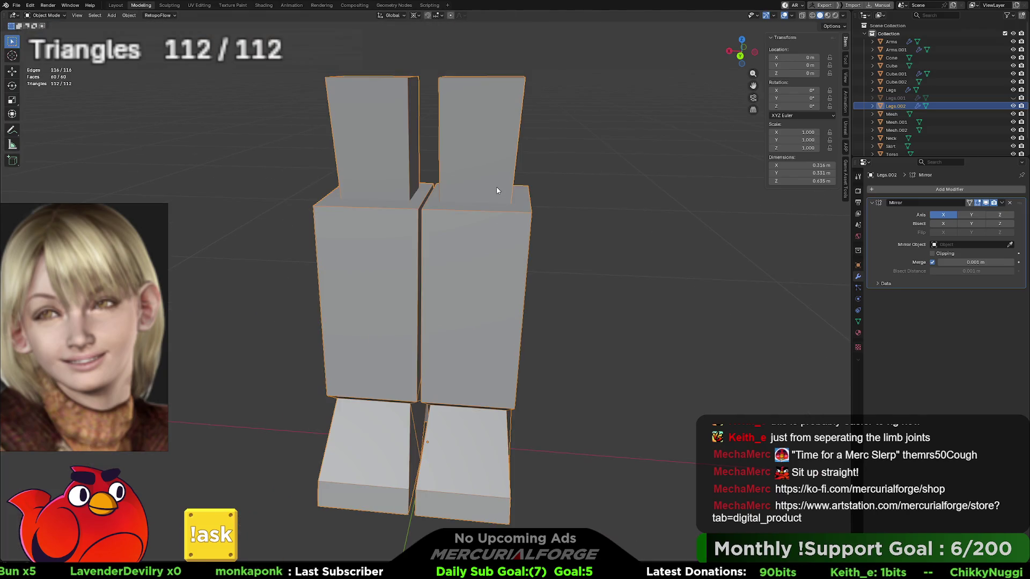
middle_click_drag(499, 183, 497, 166)
scroll(454, 308, "up", 4)
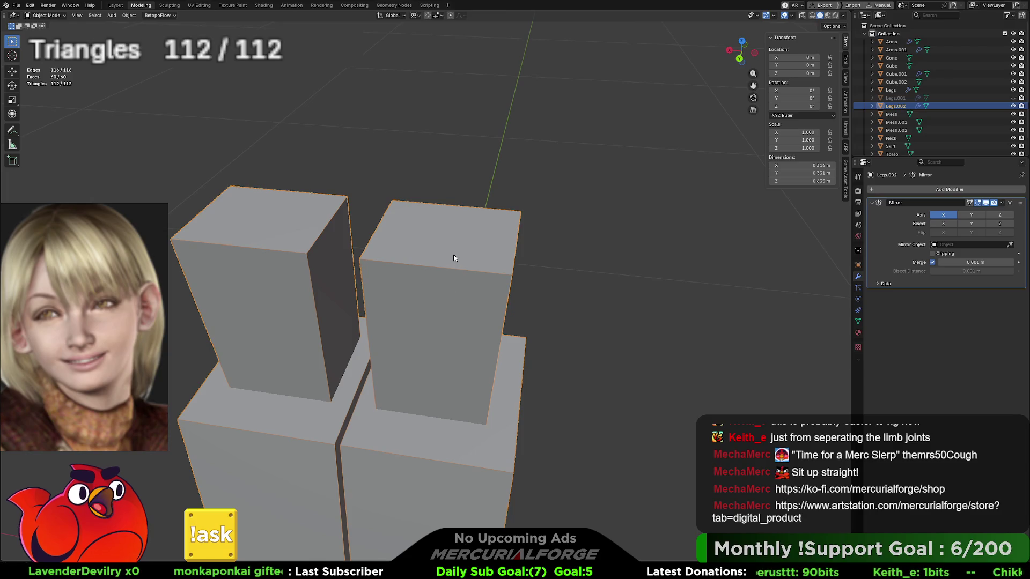
In Edit Mode, poke the top face of the Legs.002 block into a centre point
key("Tab")
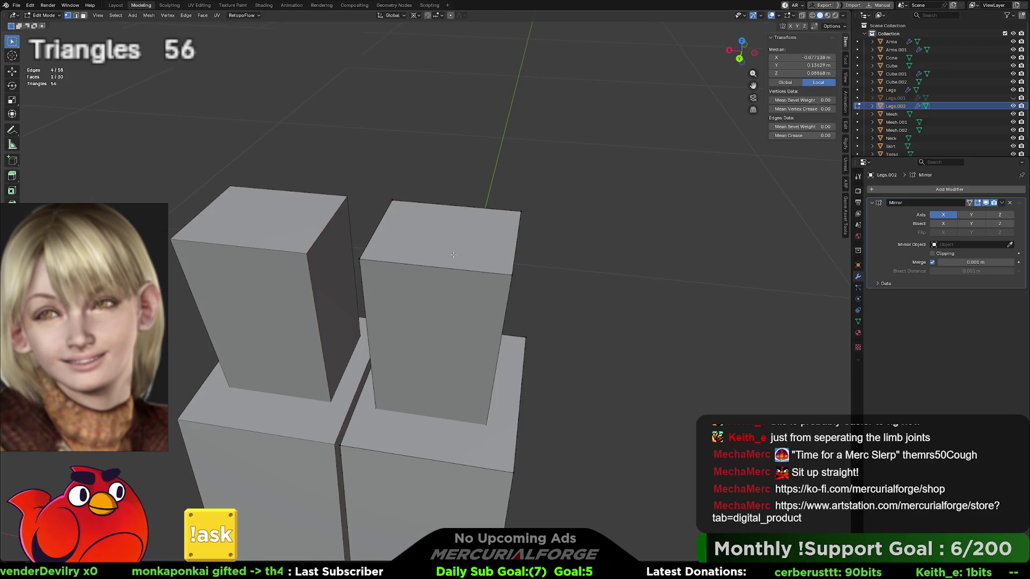
left_click(450, 245)
right_click(451, 246)
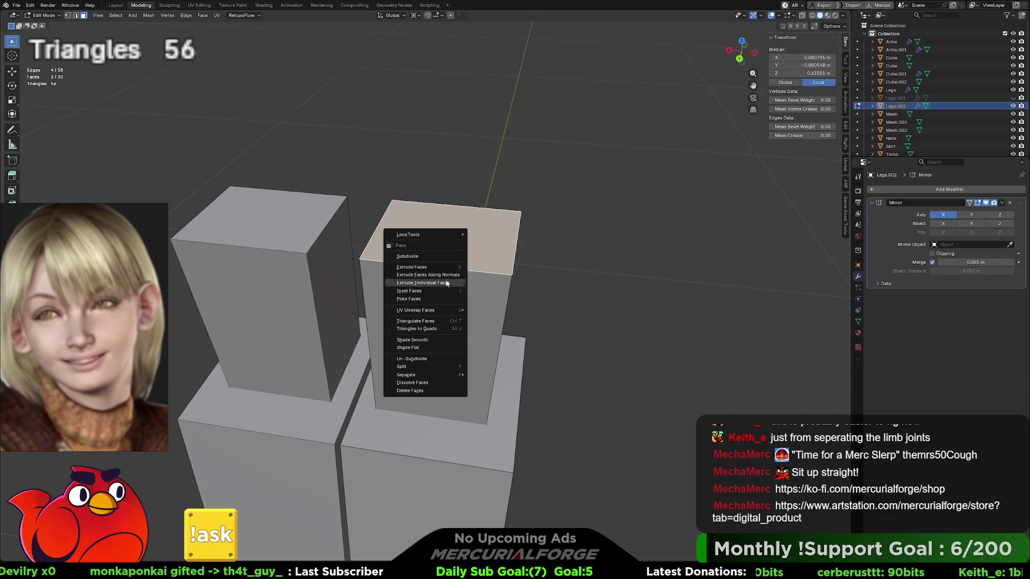
left_click(428, 321)
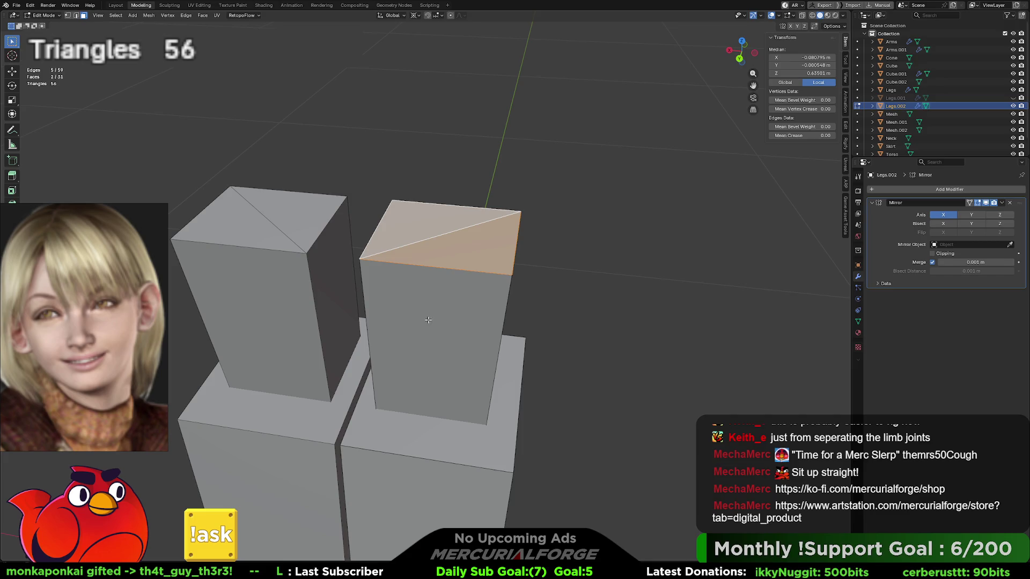
right_click(449, 242)
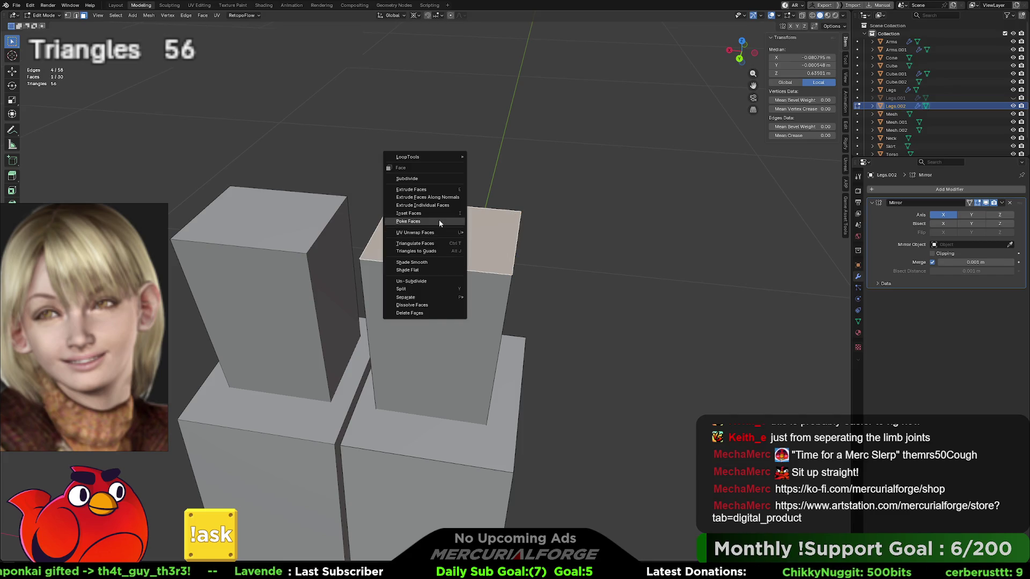
left_click(439, 220)
Raise the new centre vertex along Z into a pyramid tip
key("1")
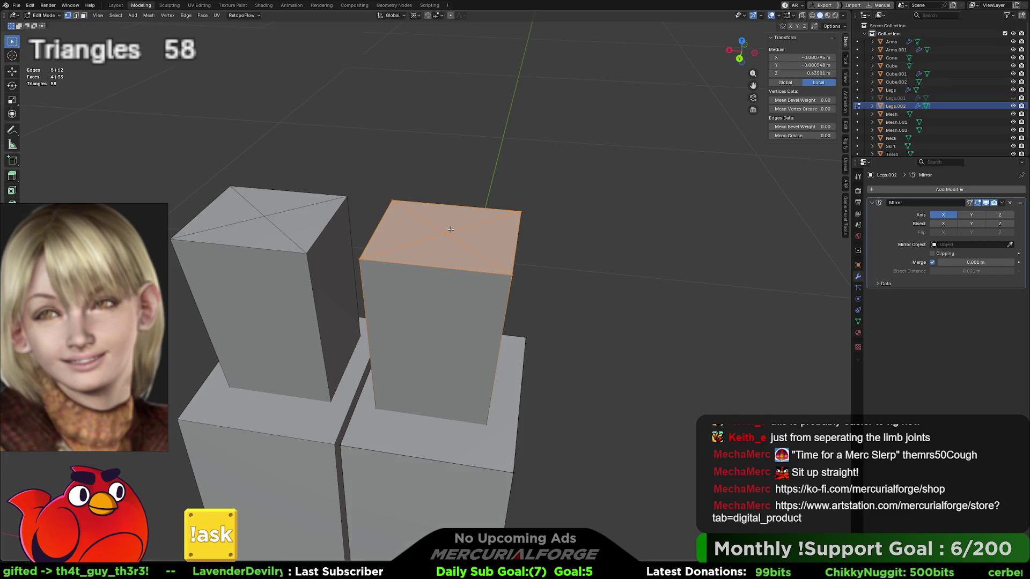
left_click(450, 229)
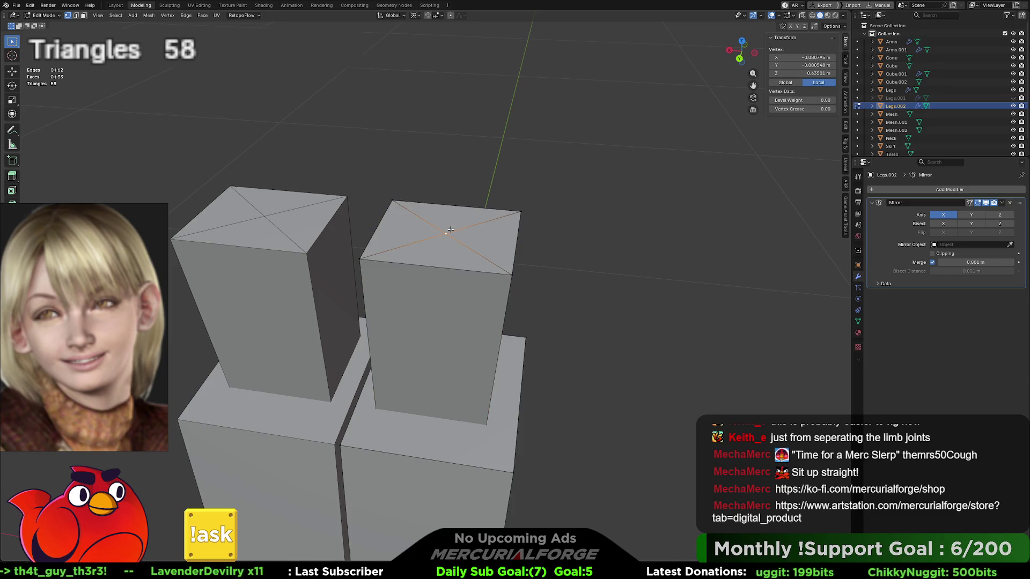
key("g")
key("z")
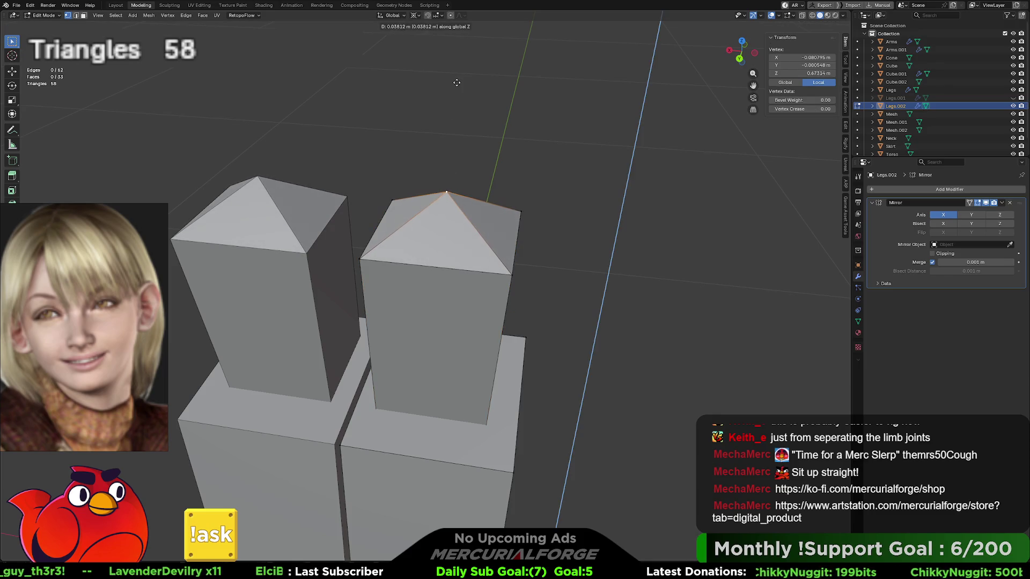
left_click(456, 82)
mouse_move(469, 251)
middle_mouse_down()
mouse_move(472, 227)
mouse_move(393, 229)
middle_mouse_up()
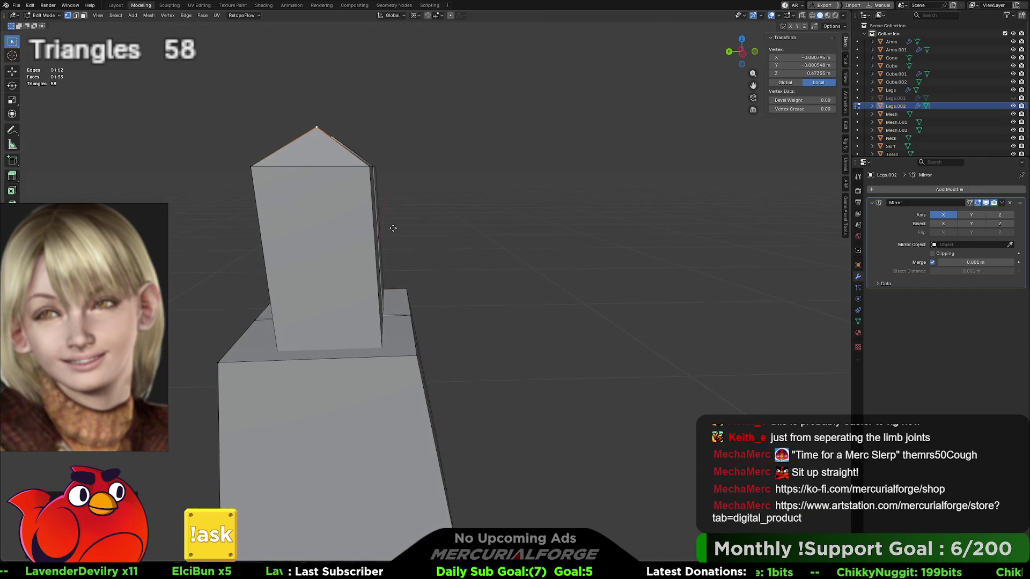
key("g")
key("z")
left_click(393, 212)
Return to Object Mode to view both mirrored pointed leg blocks
key("Tab")
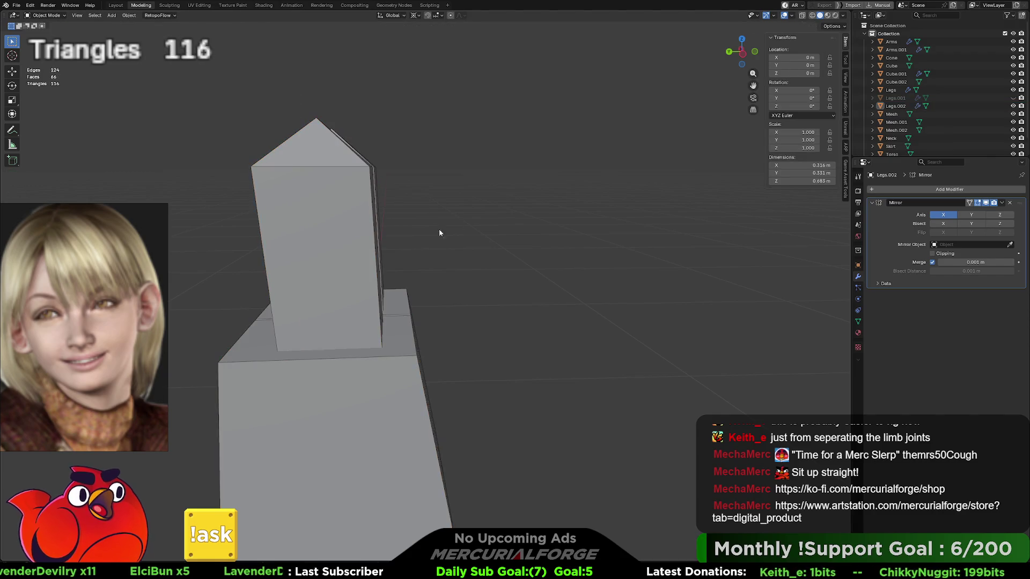
middle_click_drag(438, 230, 458, 238)
scroll(443, 280, "down", 3)
key("Tab")
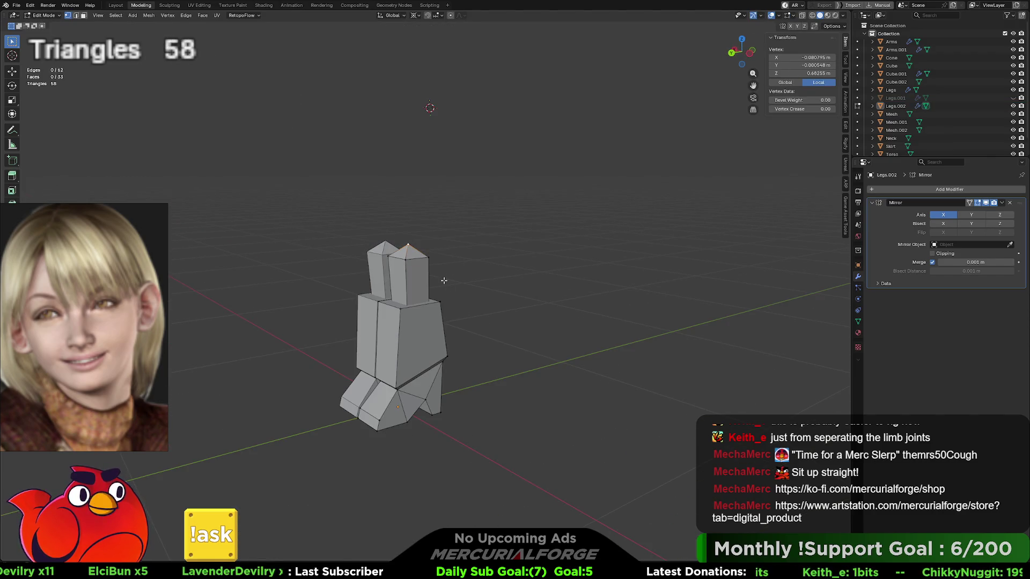
key("Tab")
key("m")
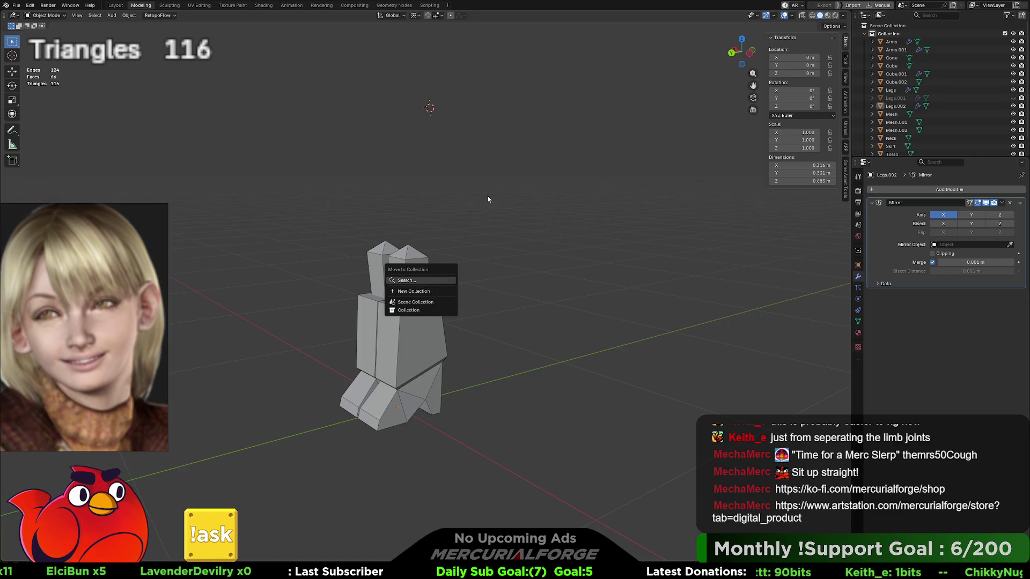
key("Escape")
key("KP_Divide")
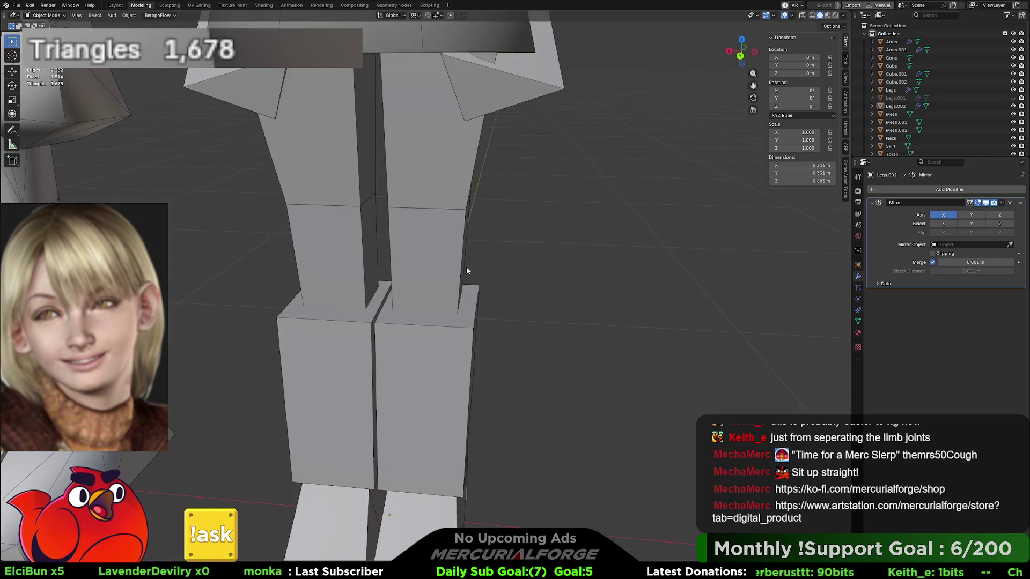
mouse_move(466, 271)
middle_mouse_down()
mouse_move(425, 259)
mouse_move(479, 251)
mouse_move(468, 224)
mouse_move(478, 216)
middle_mouse_up()
left_click(479, 251)
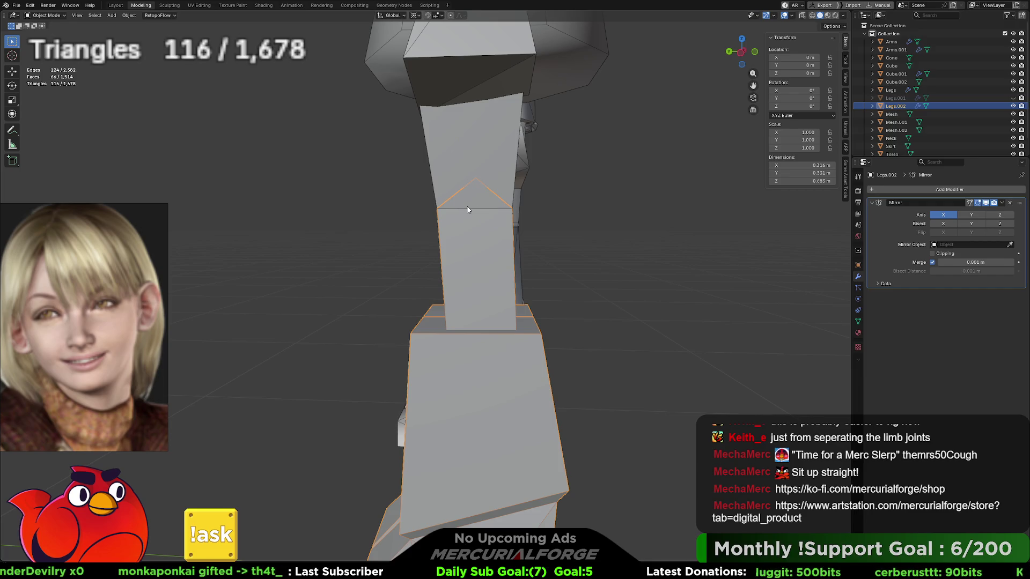
key("r")
key("x")
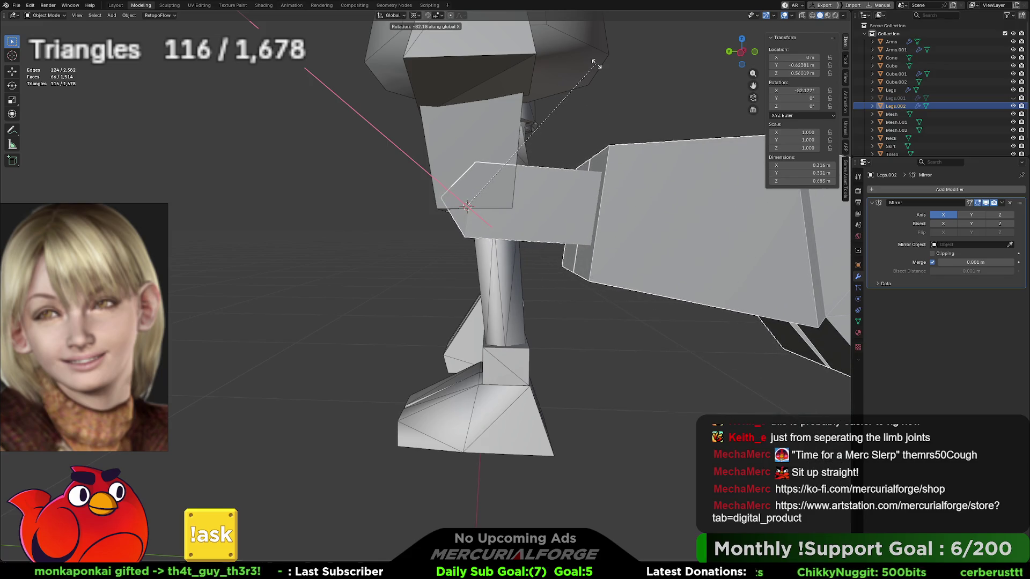
key("Escape")
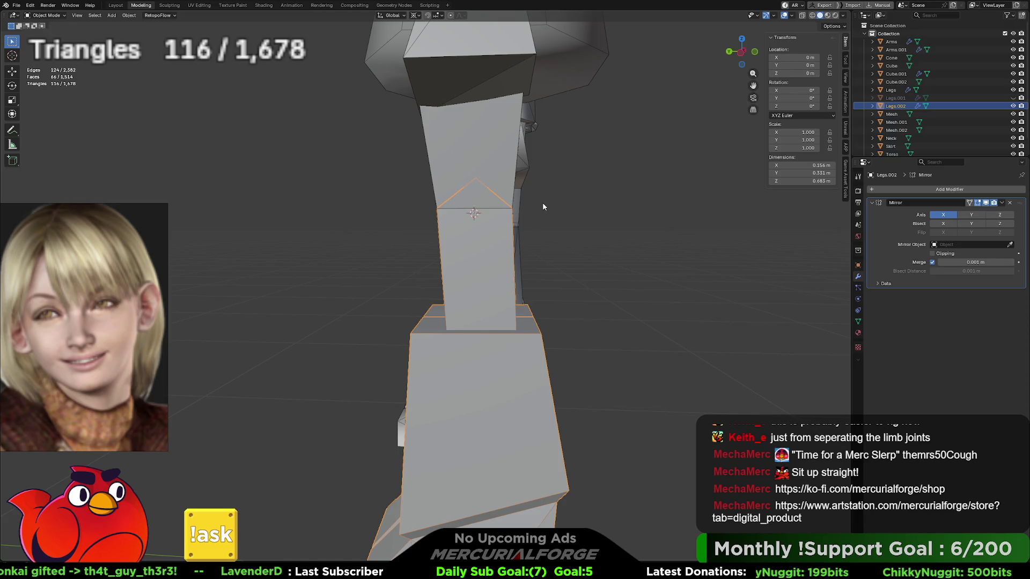
key("r")
key("x")
key("Escape")
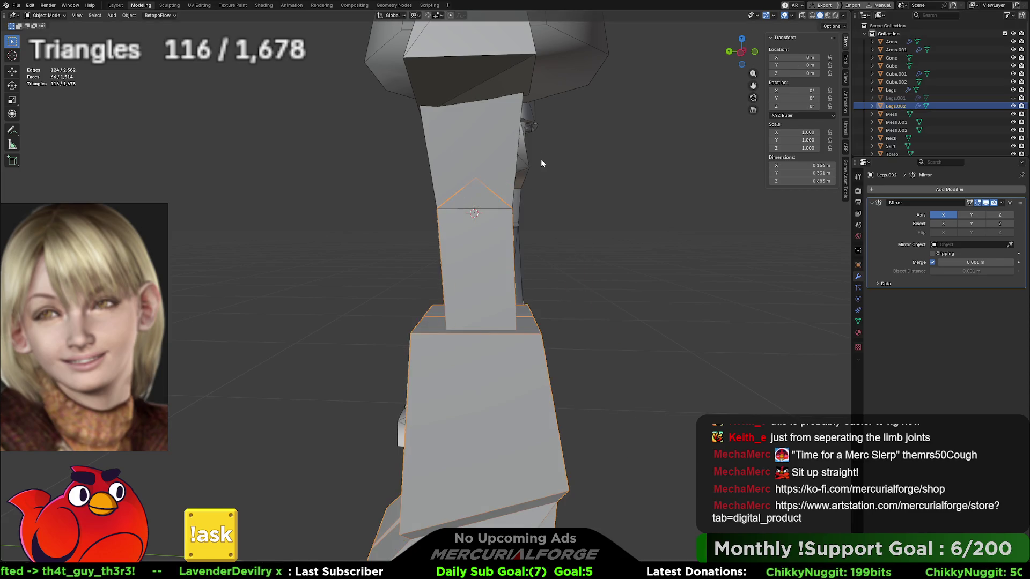
key("r")
key("x")
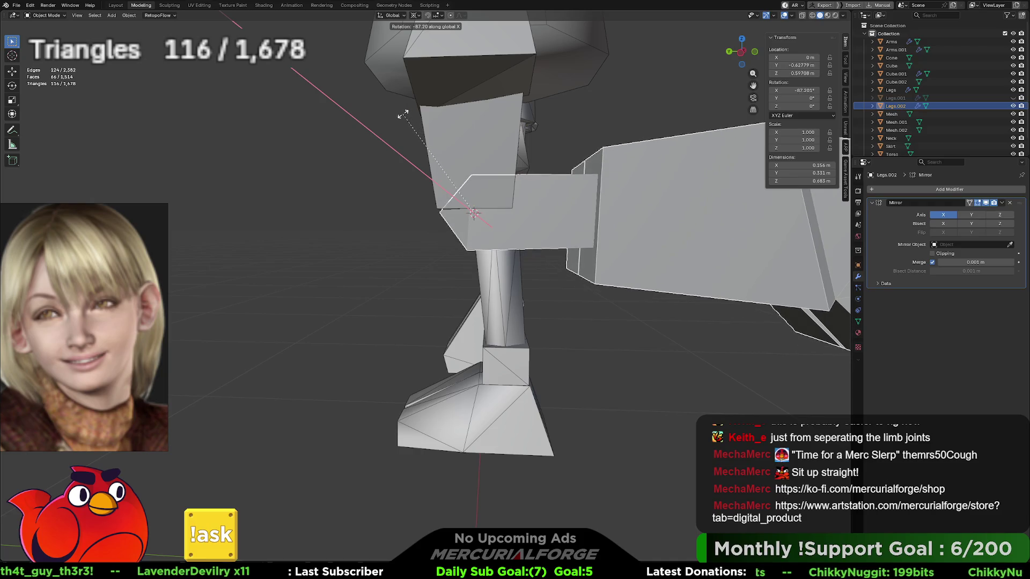
left_click(403, 114)
mouse_move(404, 113)
middle_mouse_down()
mouse_move(507, 187)
mouse_move(420, 186)
mouse_move(520, 198)
middle_mouse_up()
scroll(521, 198, "down", 5)
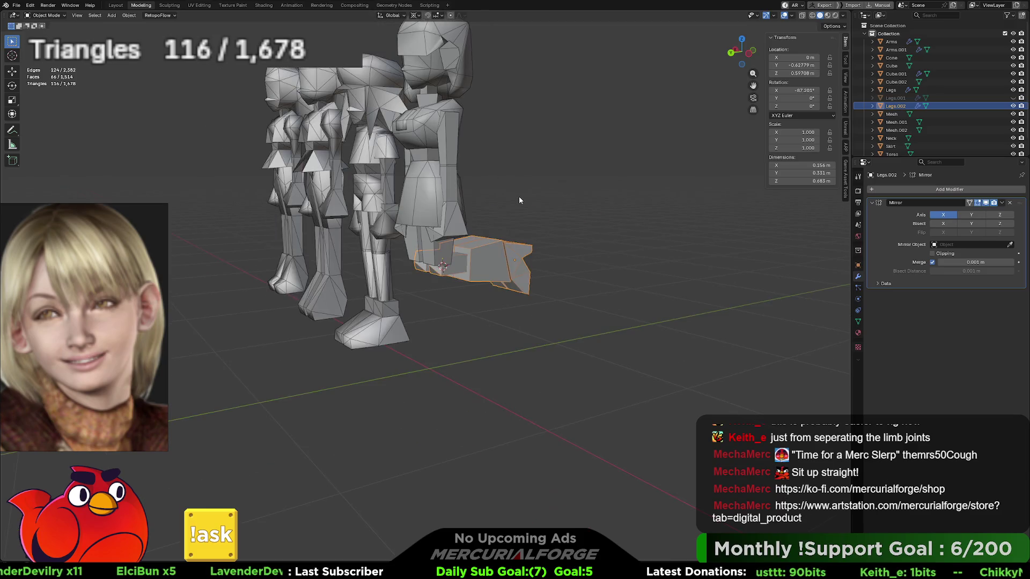
middle_click_drag(476, 244, 442, 240)
key("r")
key("x")
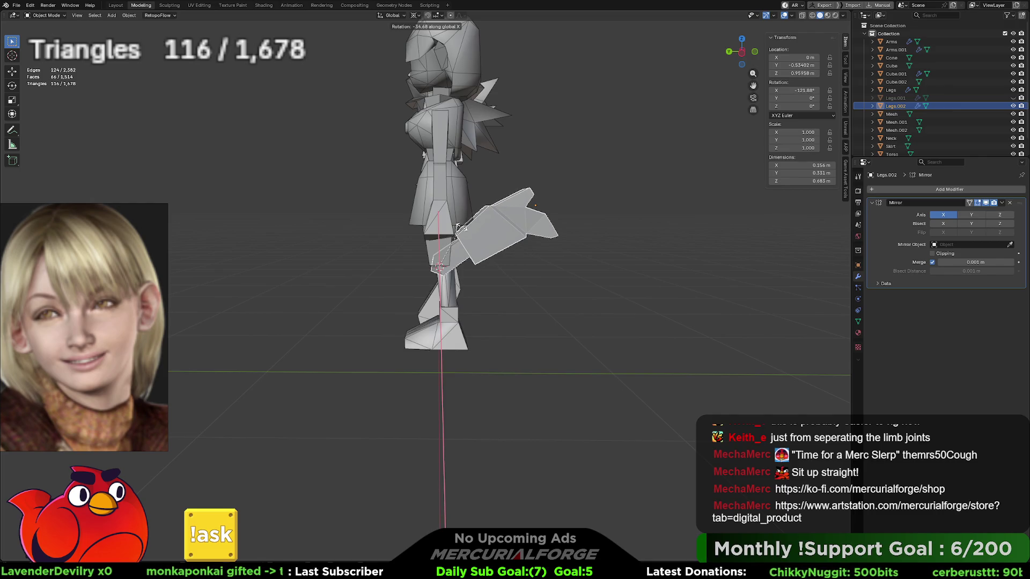
left_click(459, 228)
mouse_move(459, 228)
middle_mouse_down()
mouse_move(523, 239)
mouse_move(390, 232)
mouse_move(426, 236)
middle_mouse_up()
key("alt+r")
key("alt+g")
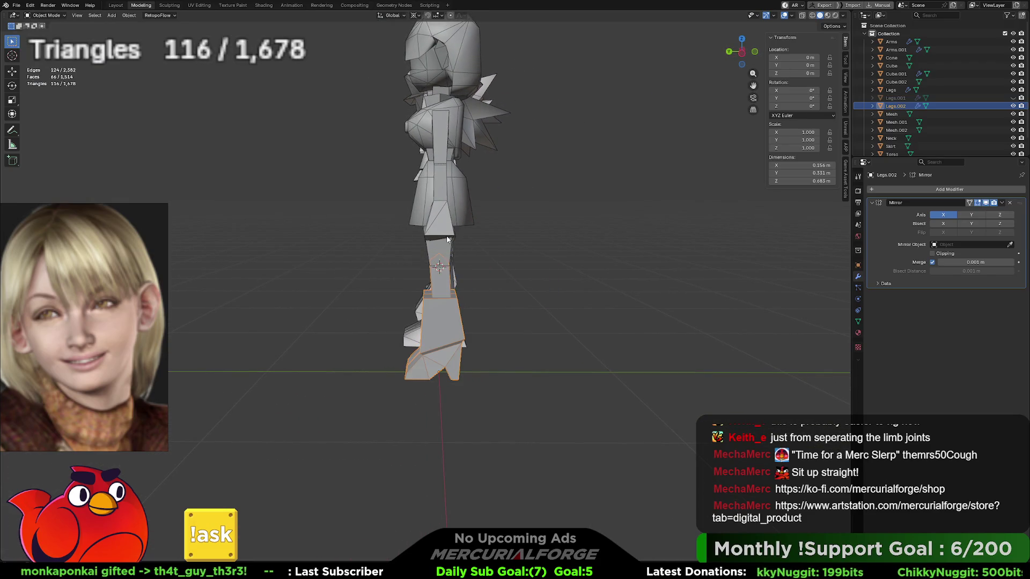
key("g")
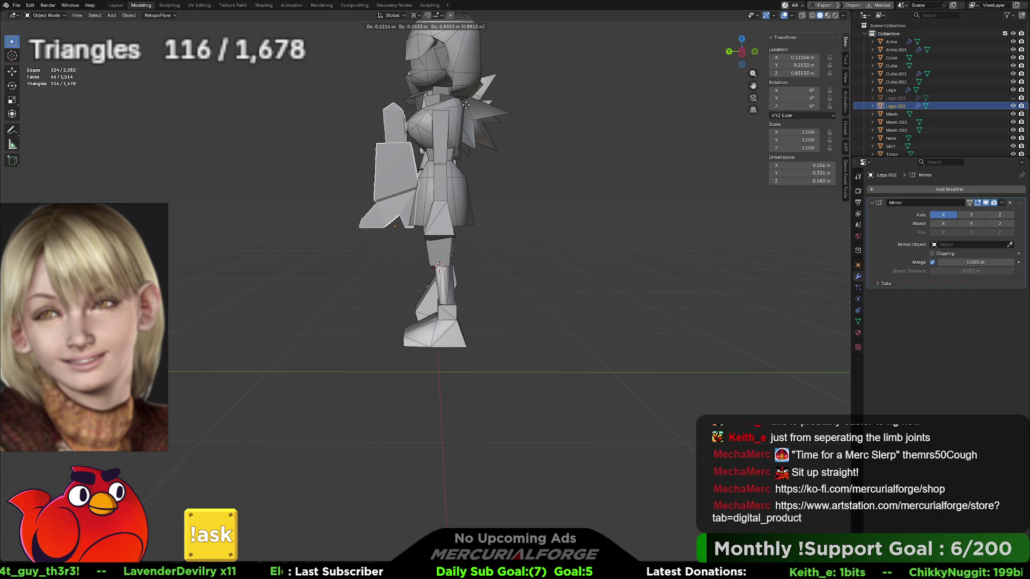
key("Escape")
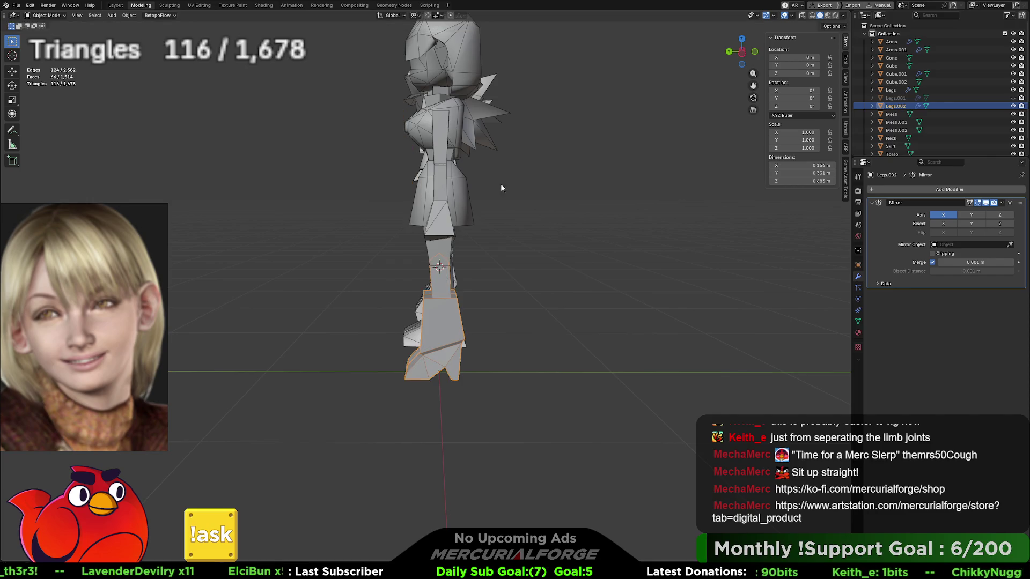
left_click(533, 294)
middle_click_drag(533, 294, 589, 302)
Snap to front view and box-select the right and middle figures to inspect their parts
key("KP_1")
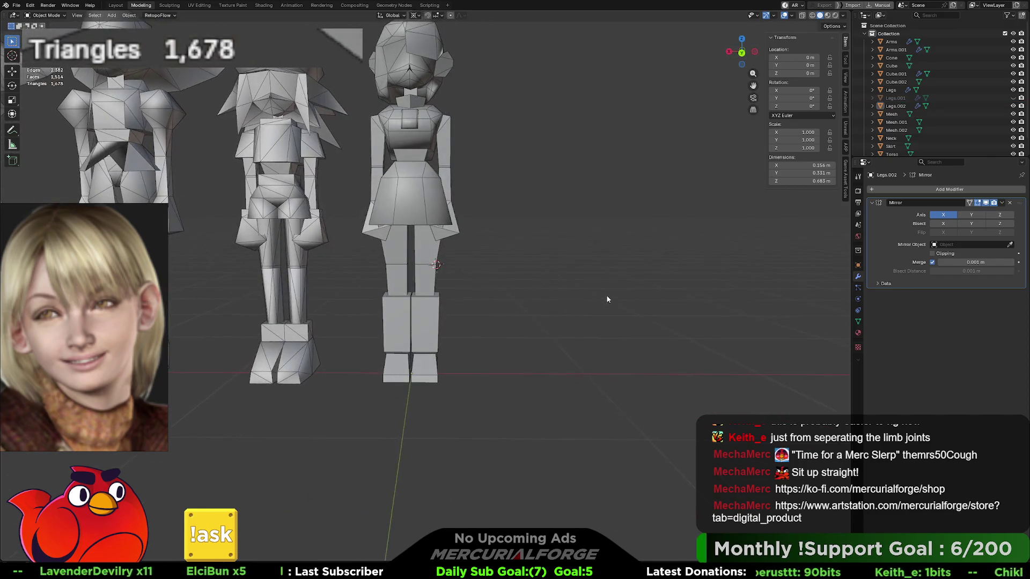
middle_click_drag(524, 262, 529, 313)
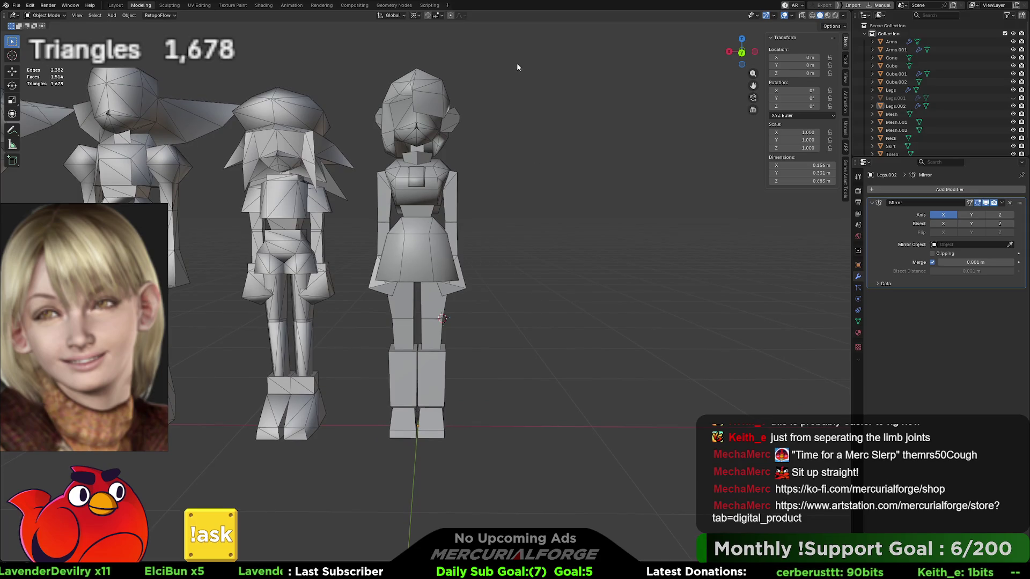
left_click_drag(517, 64, 382, 471)
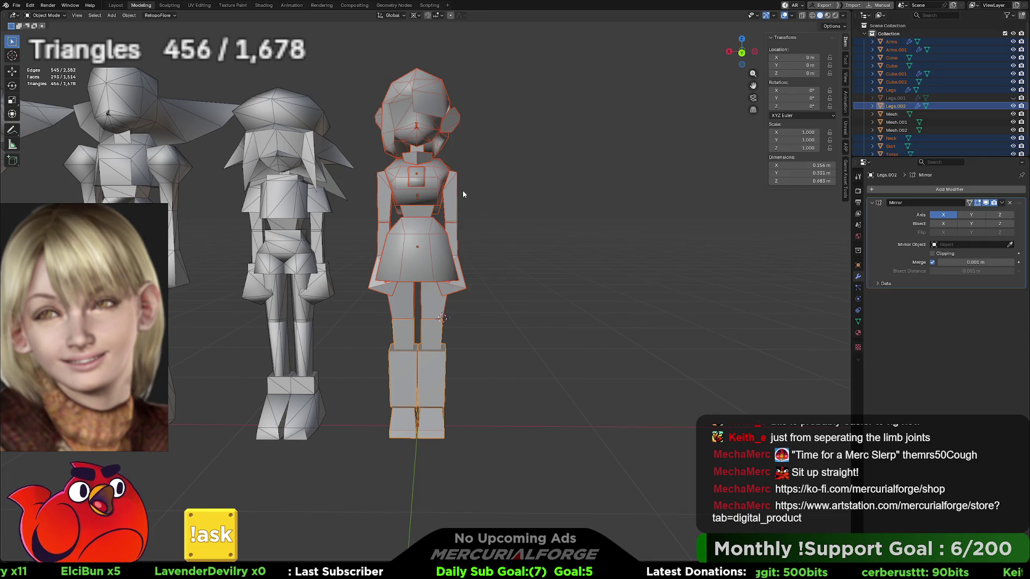
mouse_move(364, 74)
left_mouse_down()
mouse_move(314, 235)
mouse_move(325, 279)
mouse_move(290, 287)
left_mouse_up()
mouse_move(509, 73)
left_mouse_down()
mouse_move(412, 362)
mouse_move(380, 421)
left_mouse_up()
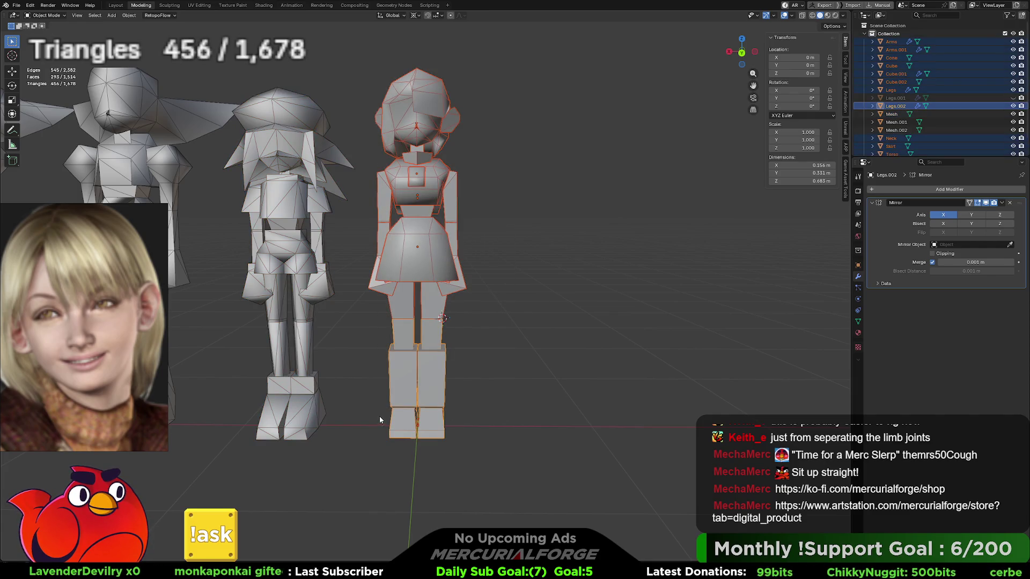
mouse_move(362, 82)
left_mouse_down()
mouse_move(322, 191)
mouse_move(288, 337)
mouse_move(240, 338)
left_mouse_up()
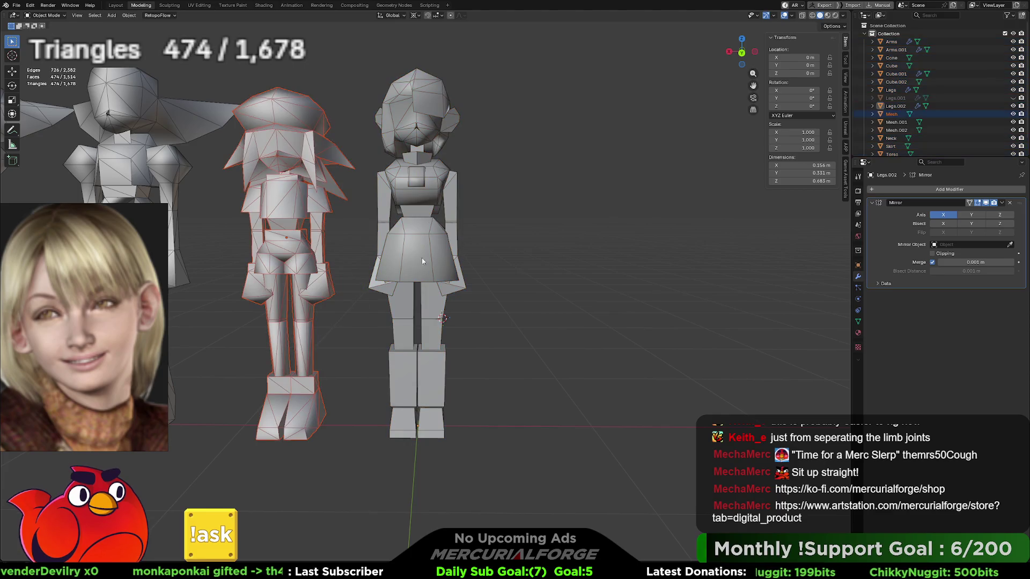
Select the Cube.002 chest panel, isolate it in local view, and enter Edit Mode
left_click(425, 186)
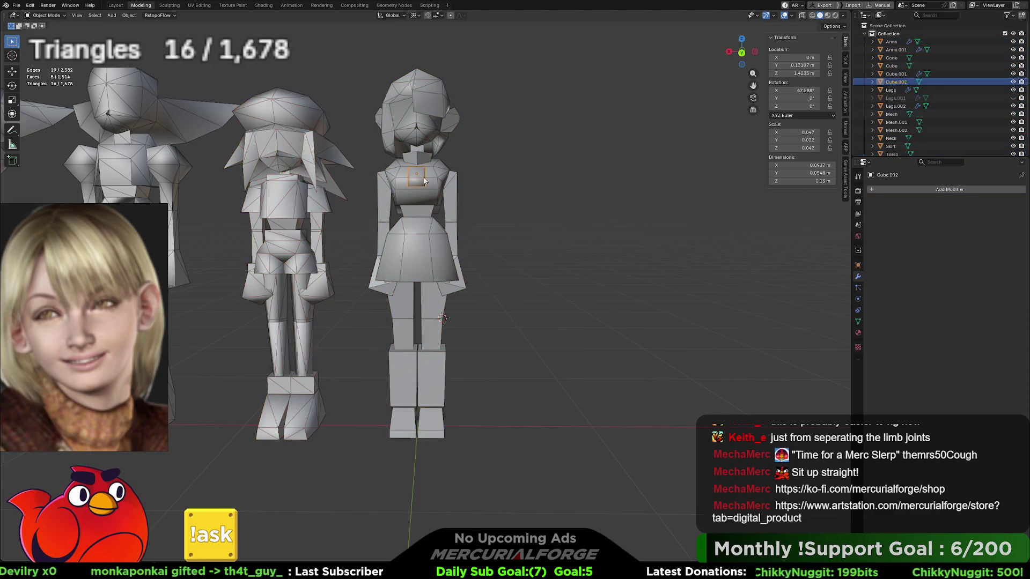
scroll(435, 360, "up", 8)
mouse_move(435, 359)
middle_mouse_down()
mouse_move(505, 337)
mouse_move(424, 329)
mouse_move(436, 303)
middle_mouse_up()
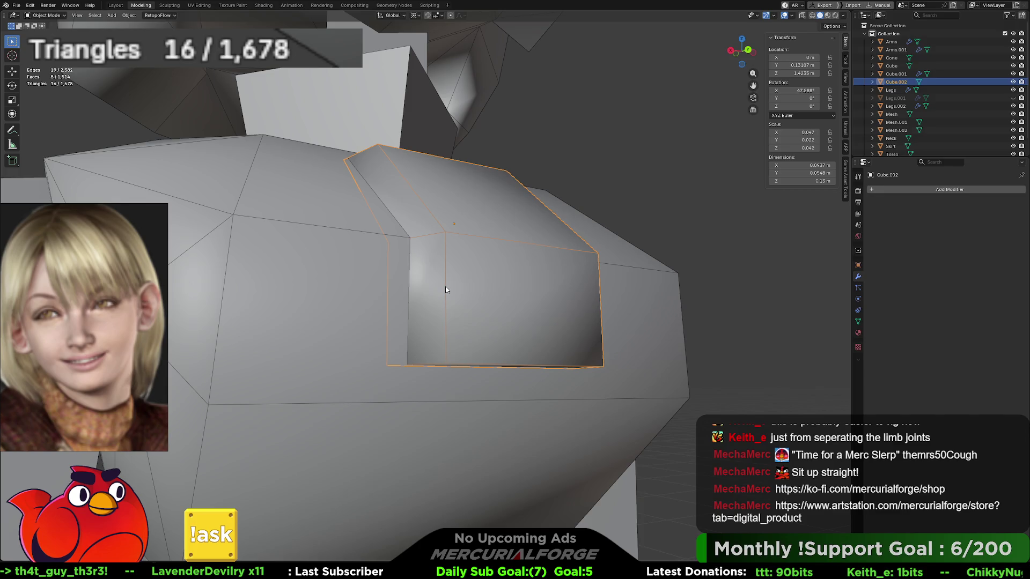
key("x")
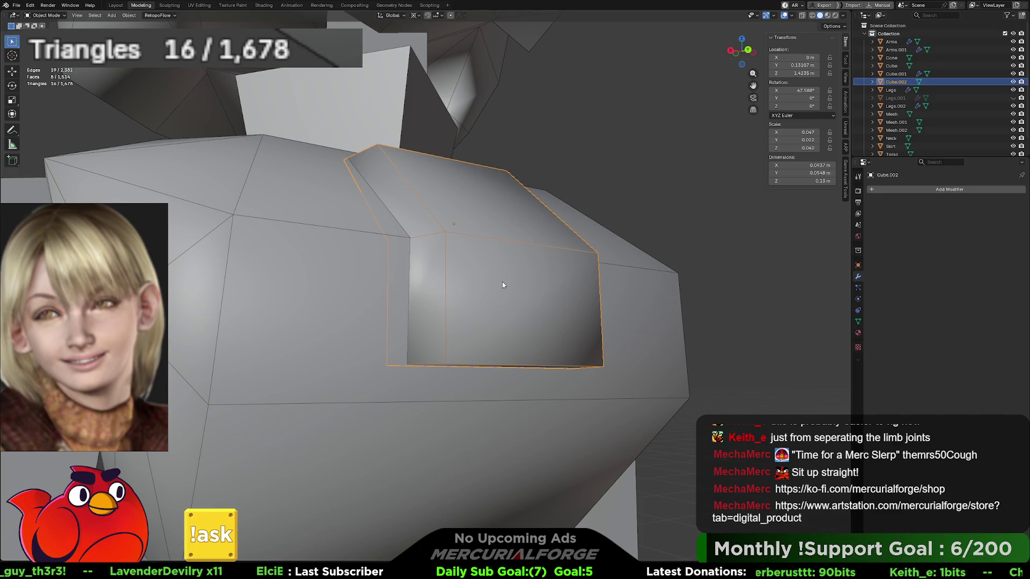
key("KP_Divide")
scroll(411, 316, "down", 2)
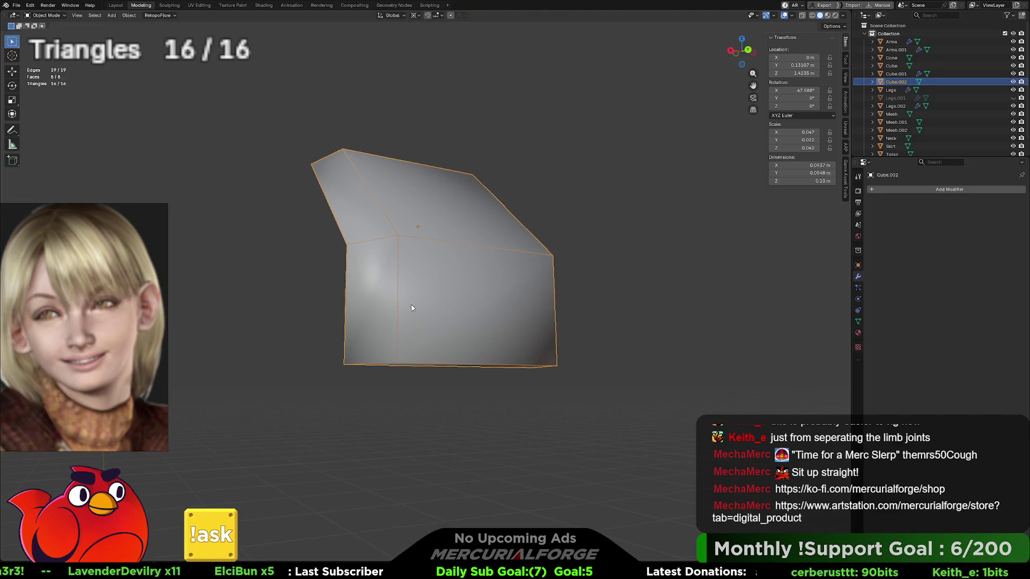
middle_click_drag(411, 308, 374, 318)
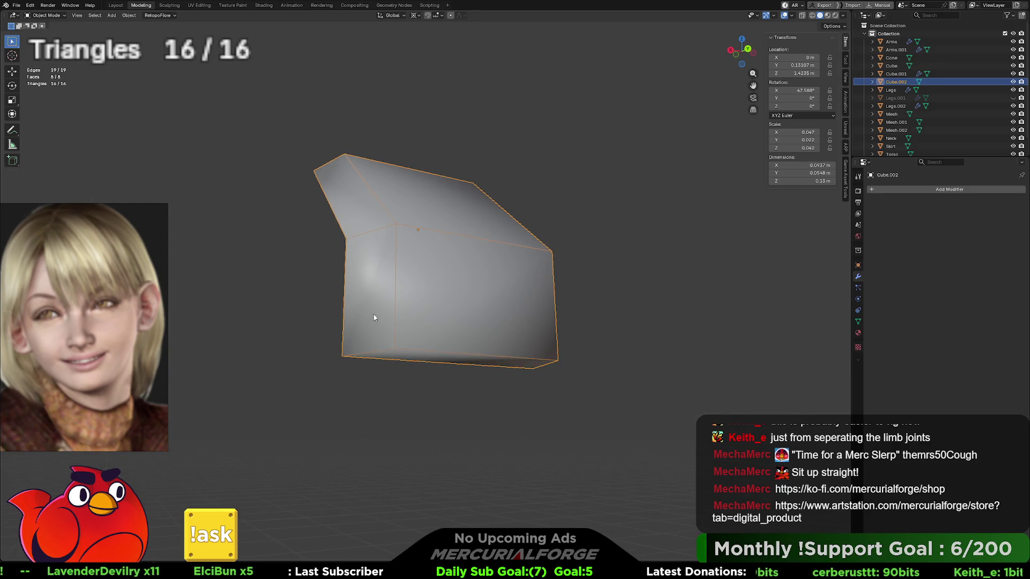
key("Tab")
Merge the panel's bottom corner vertices into their neighbouring vertices
left_click(344, 354)
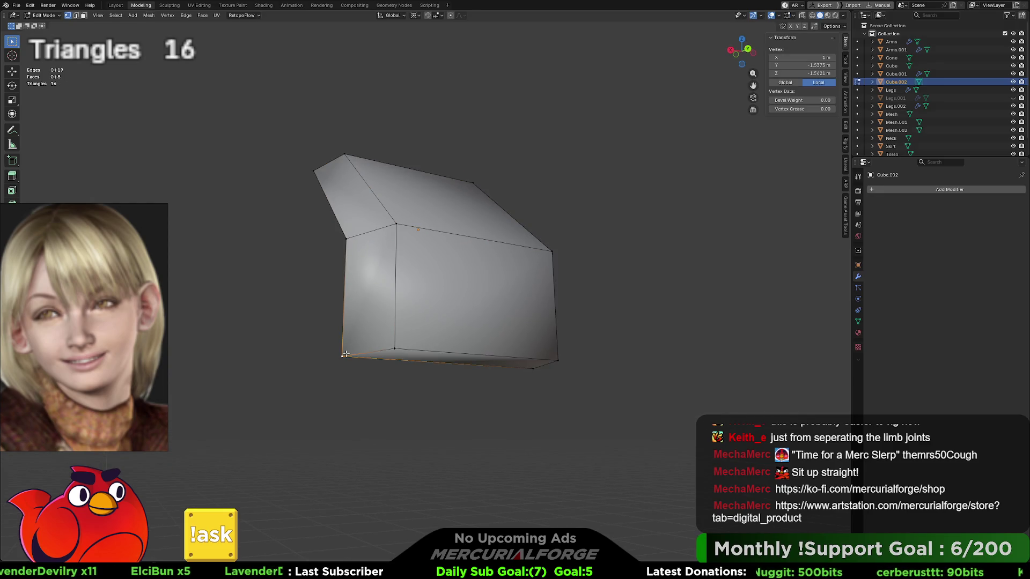
key("g")
left_click(396, 347)
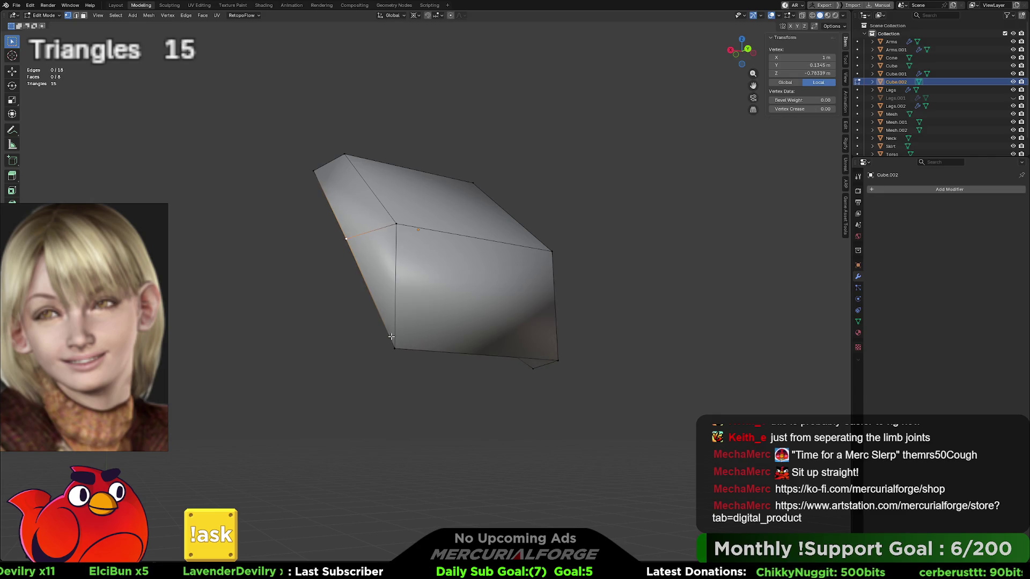
middle_click_drag(396, 232, 434, 333)
left_click(411, 350)
key("g")
left_click(471, 339)
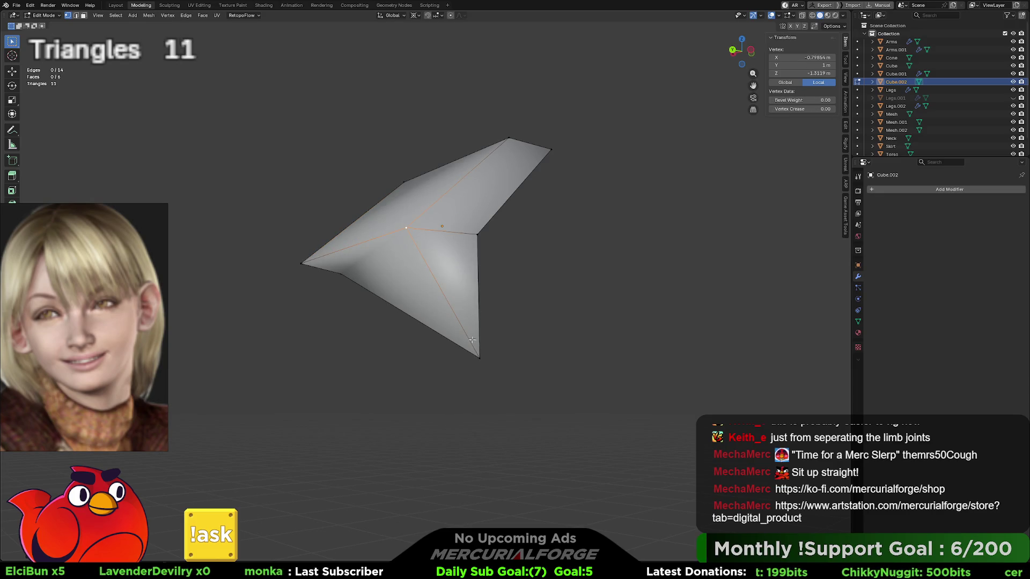
left_click(477, 355)
key("g")
left_click(475, 237)
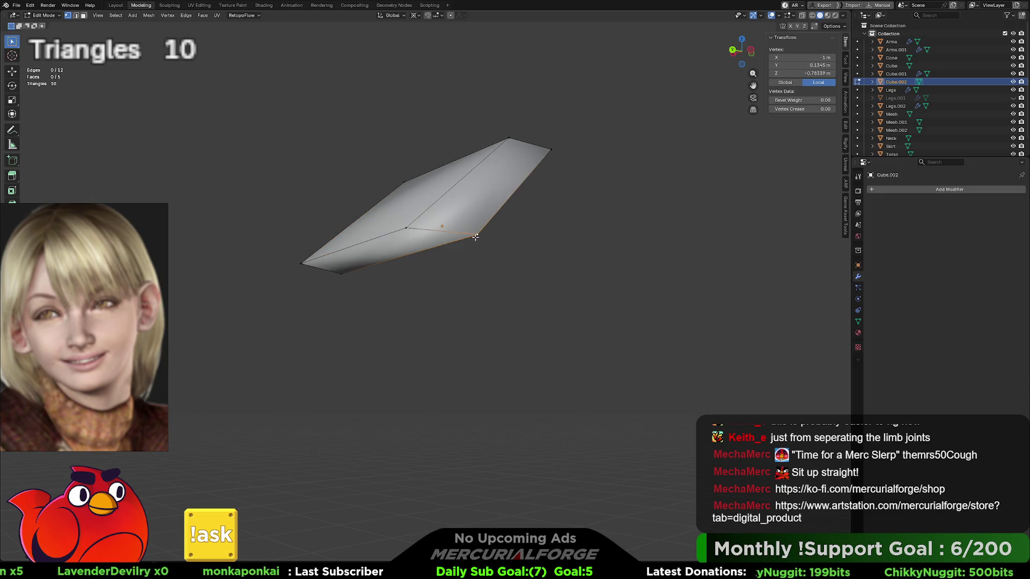
Extrude and slide the panel's lower edge, extrude it down along Z, then exit local view
key("2")
left_click(358, 242)
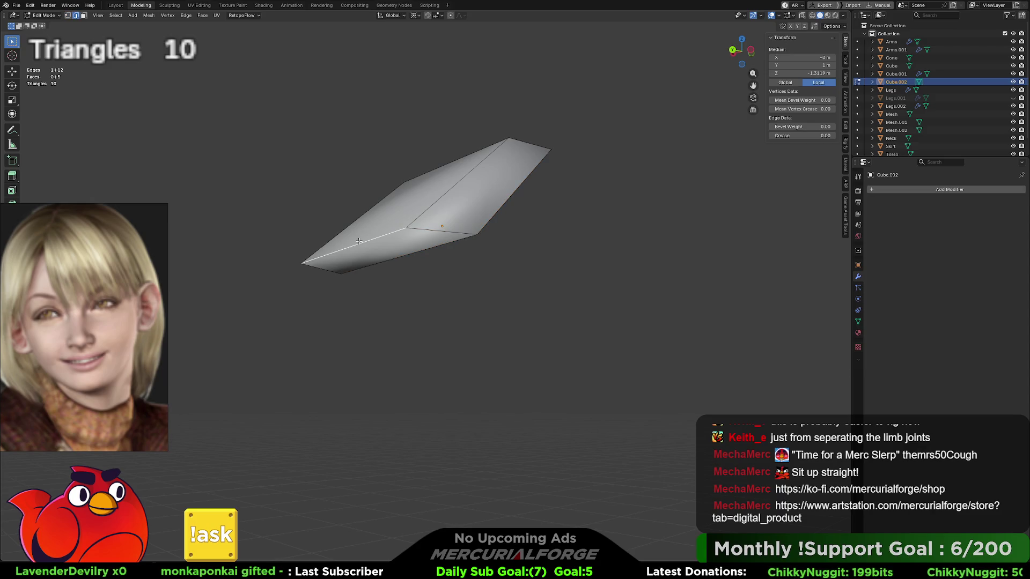
key("e")
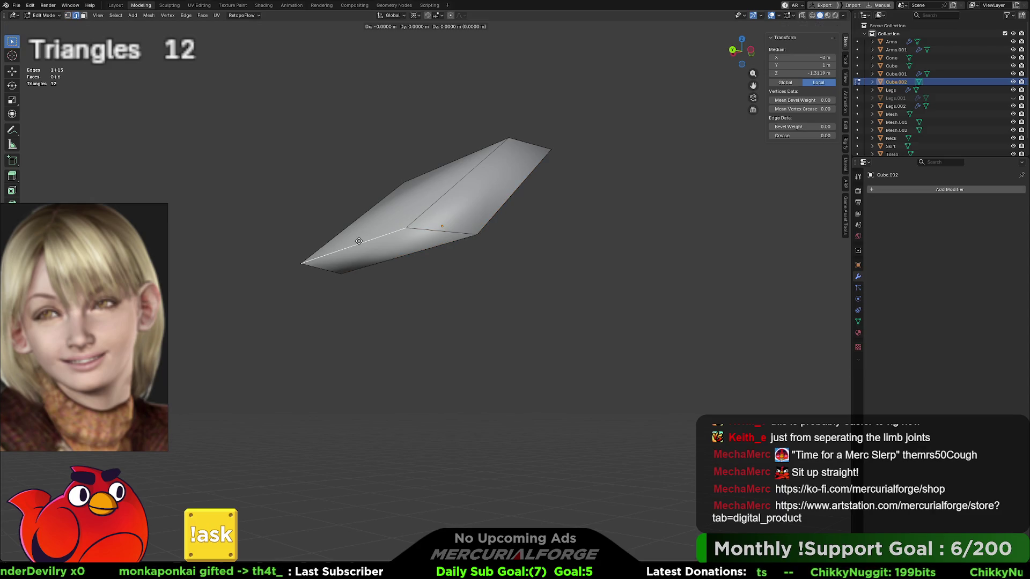
key("g")
left_click(361, 313)
key("z")
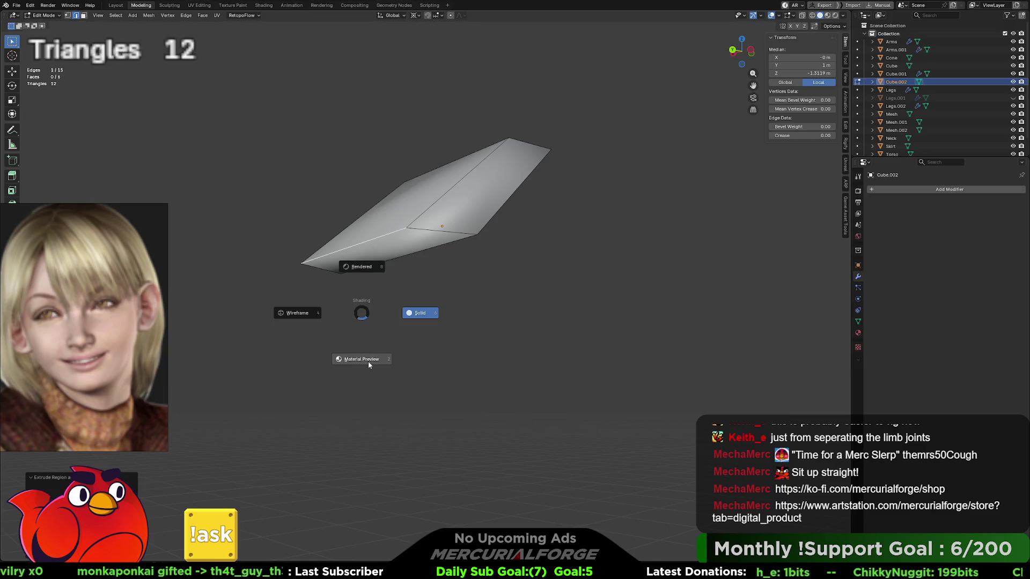
left_click(363, 313)
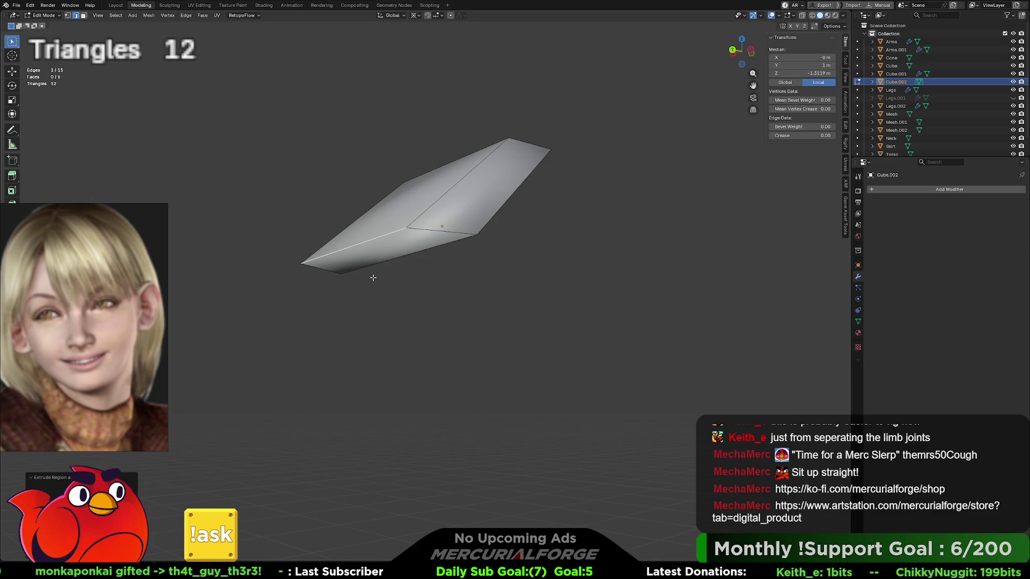
key("e")
key("z")
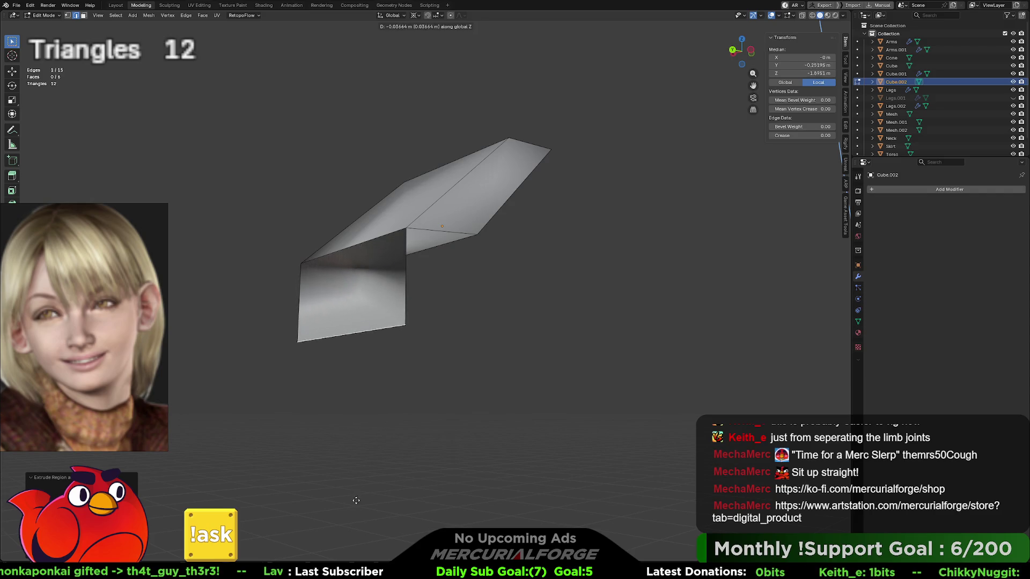
left_click(359, 494)
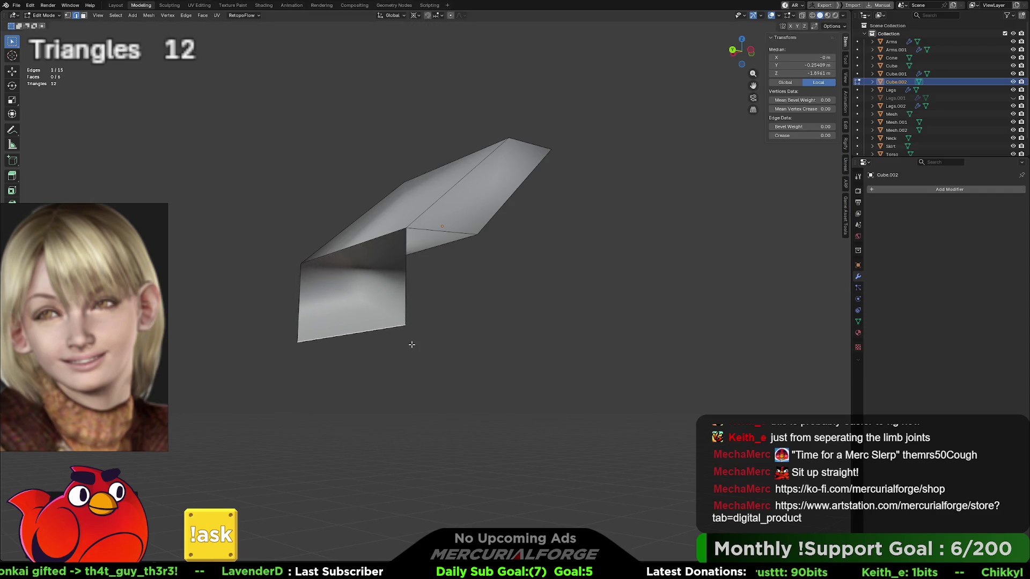
key("KP_Divide")
mouse_move(400, 321)
middle_mouse_down()
mouse_move(354, 328)
mouse_move(538, 329)
middle_mouse_up()
Undo the downward extrusion and the leftover sliver of geometry
key("ctrl+z")
key("ctrl+z")
key("ctrl+z")
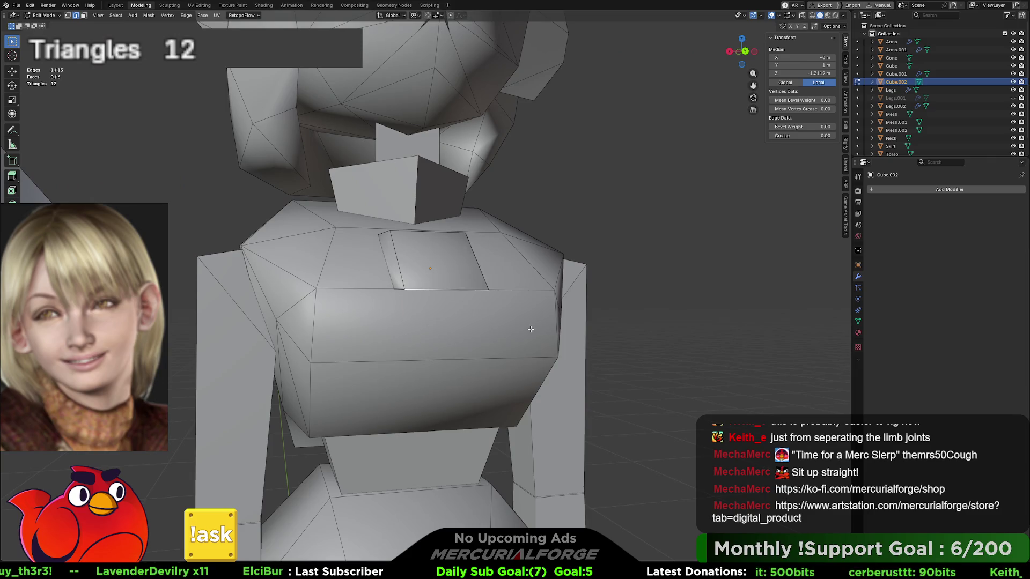
key("ctrl+z")
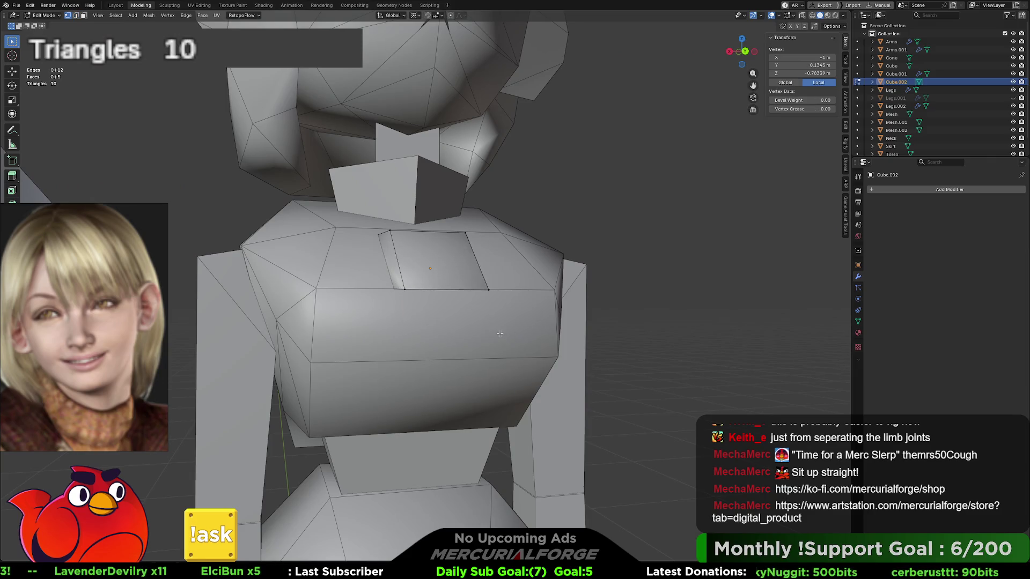
middle_click_drag(499, 334, 552, 326)
Reposition the panel's protruding edge using X and Y axis-locked moves
left_click_drag(514, 279, 452, 299)
middle_click_drag(451, 299, 472, 289)
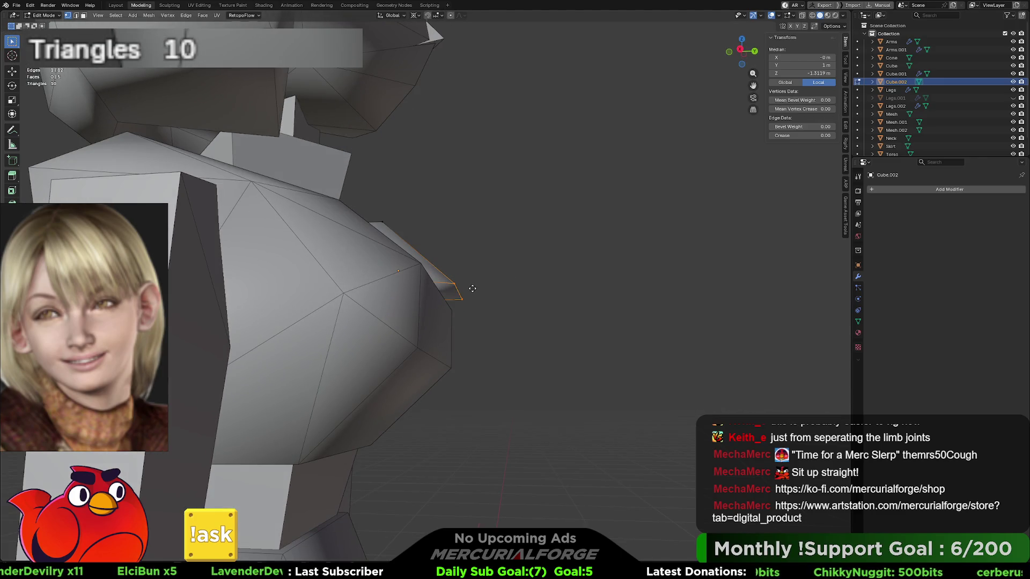
key("g")
key("shift+x")
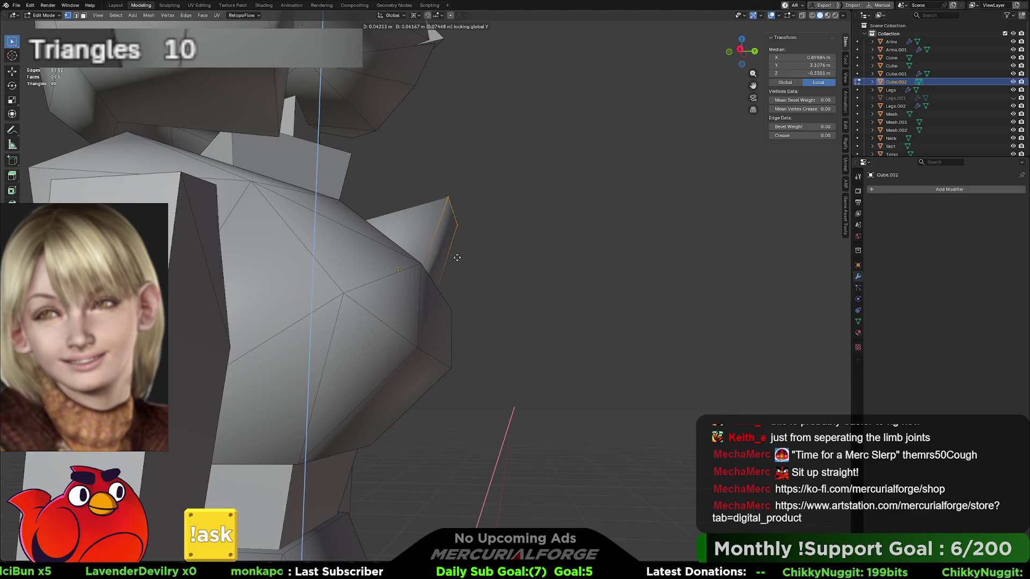
key("y")
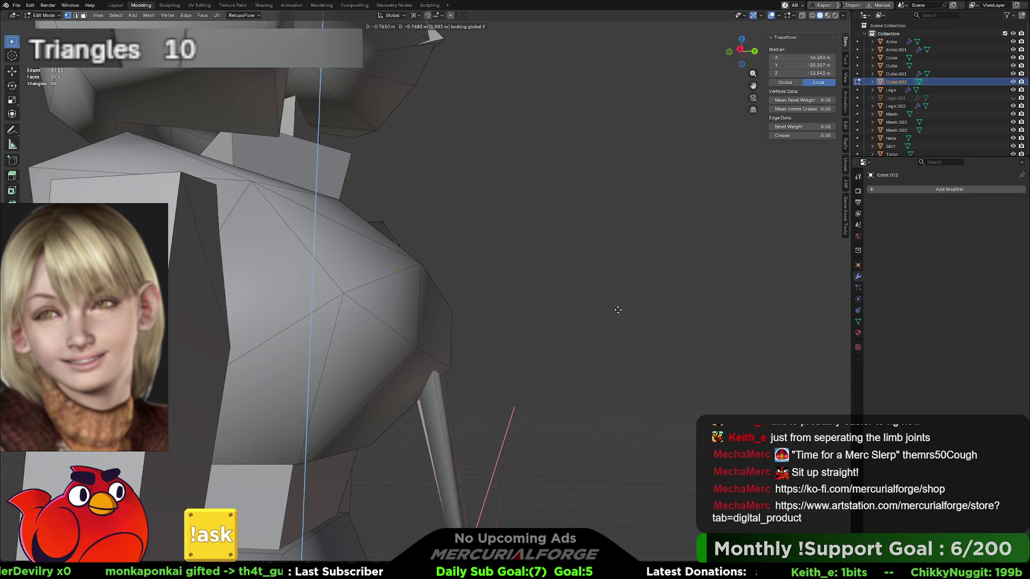
key("x")
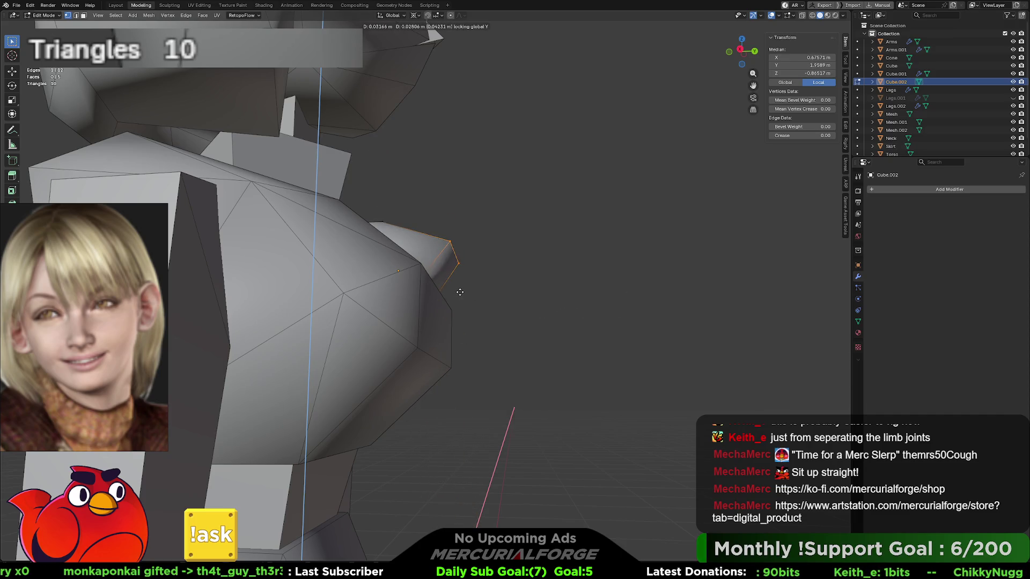
left_click(454, 251)
left_click(567, 306)
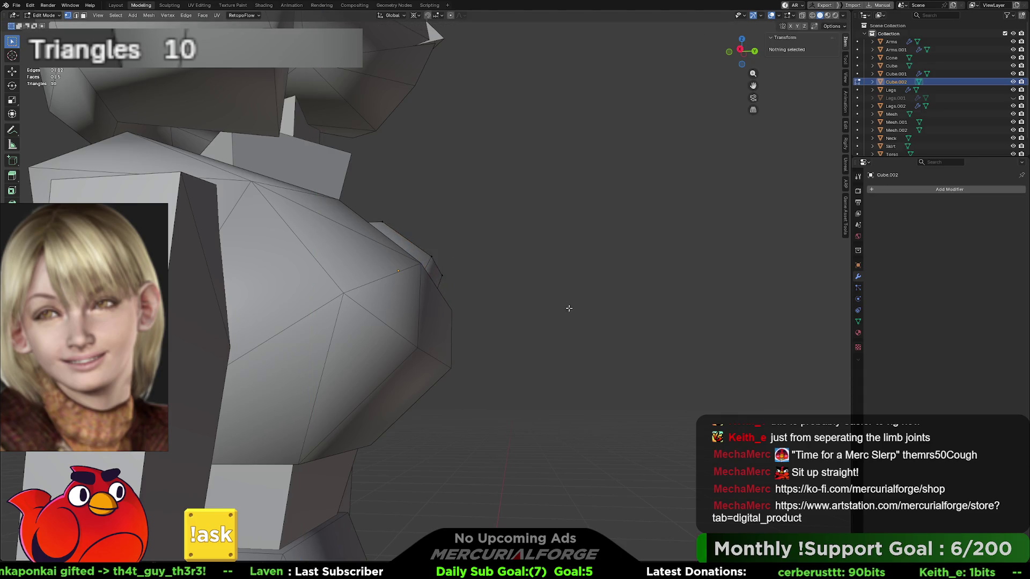
mouse_move(568, 305)
middle_mouse_down()
mouse_move(494, 356)
mouse_move(499, 379)
middle_mouse_up()
Select the whole chest panel and change the pivot point used for scaling
key("a")
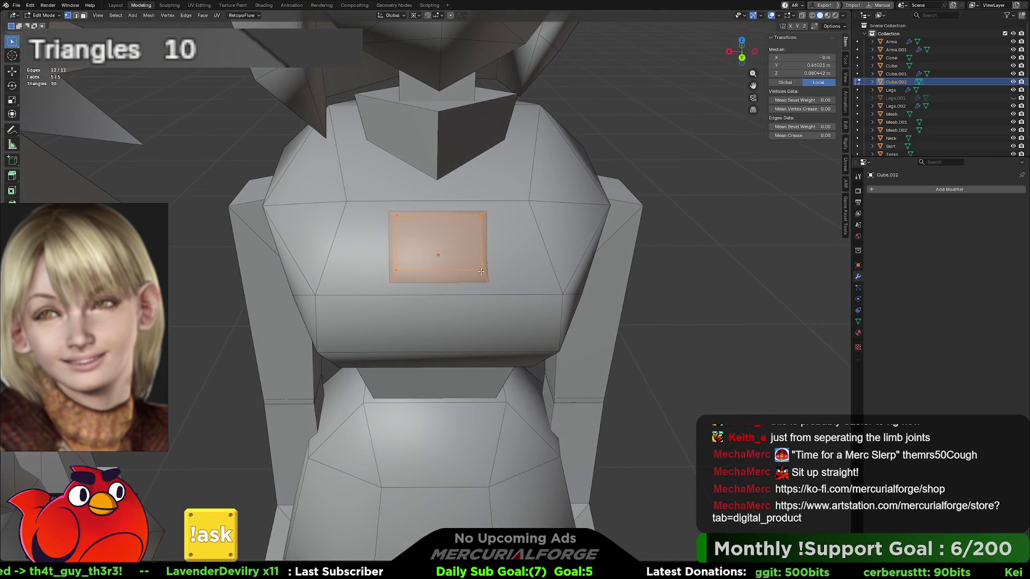
key("s")
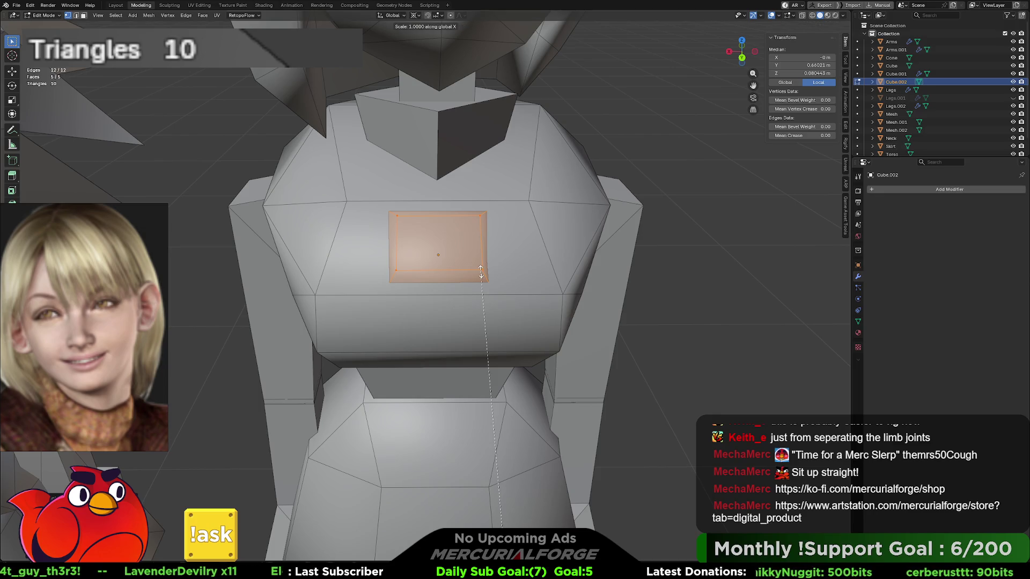
key("Escape")
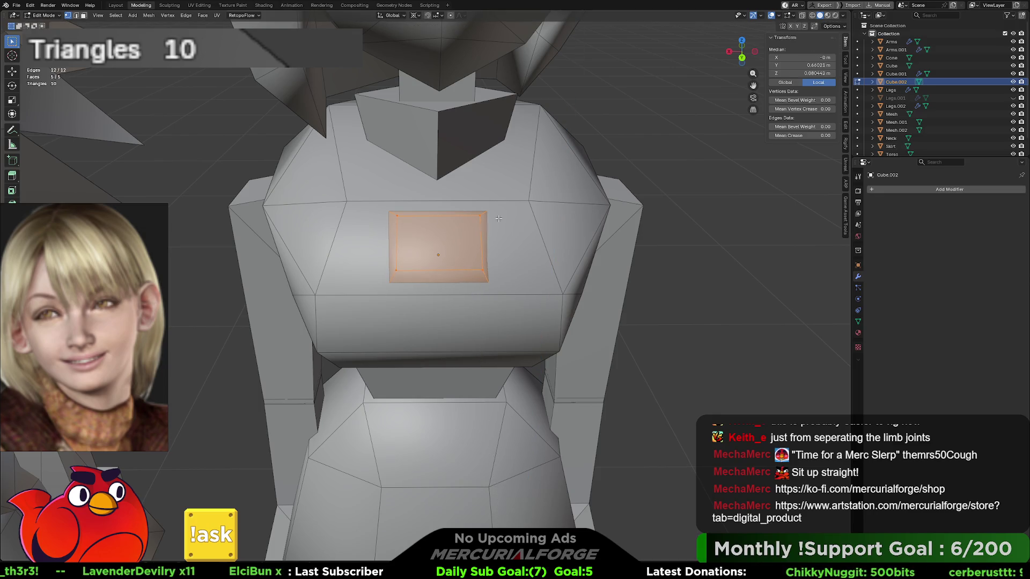
left_click(417, 16)
left_click(435, 39)
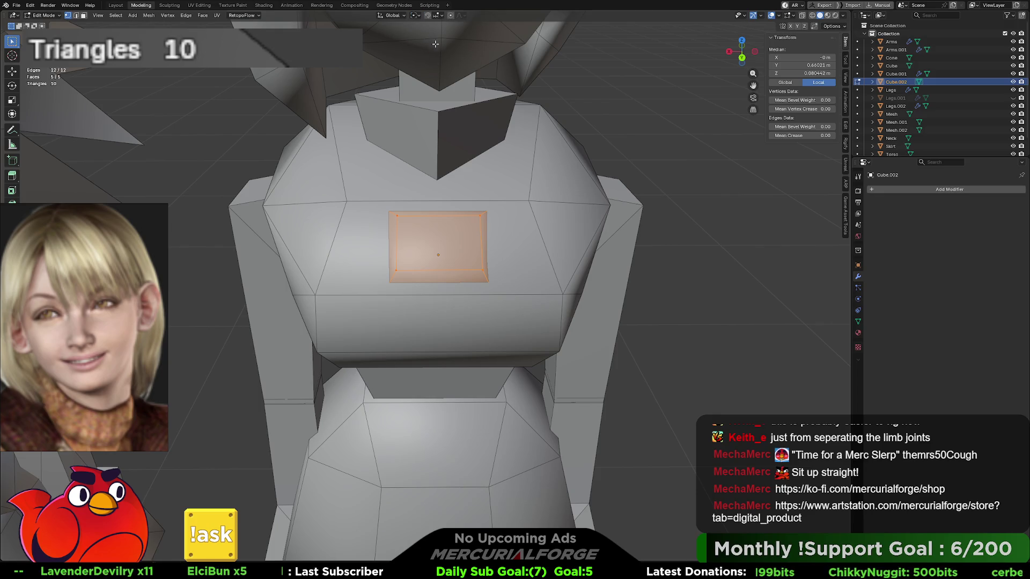
Scale the panel narrower along X, enlarge it uniformly, then narrow it along X again
key("s")
key("x")
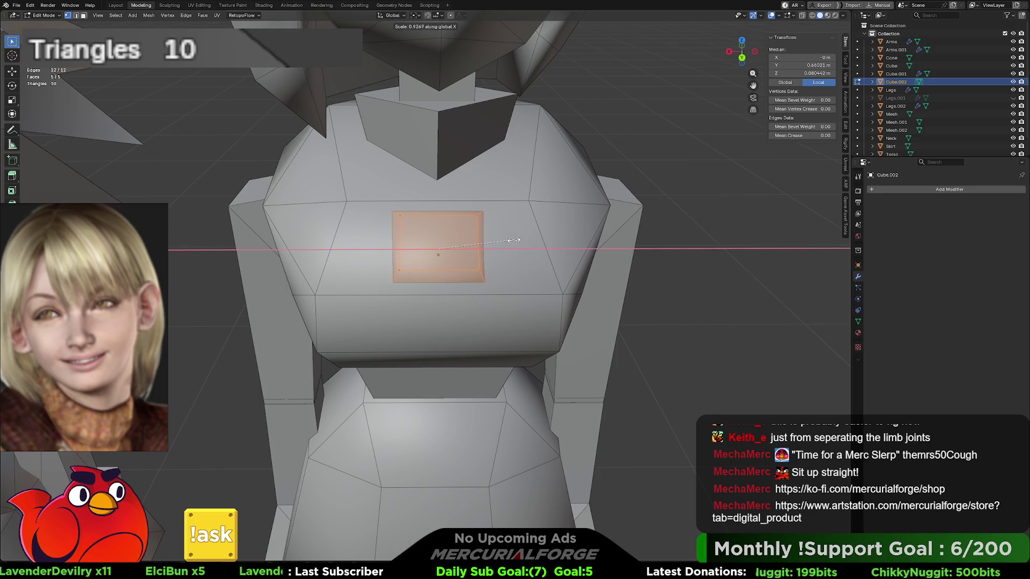
left_click(509, 241)
key("s")
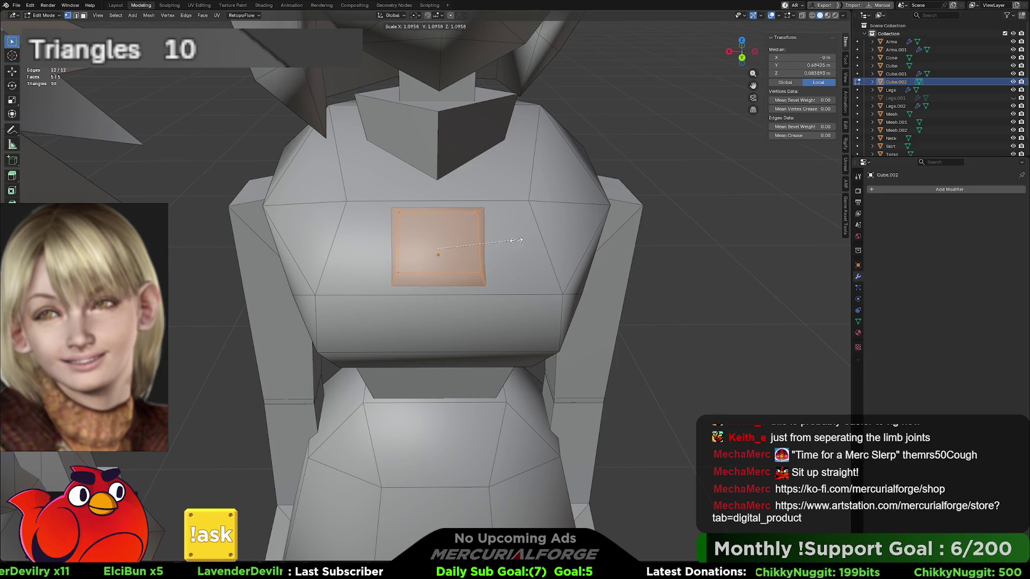
left_click(524, 240)
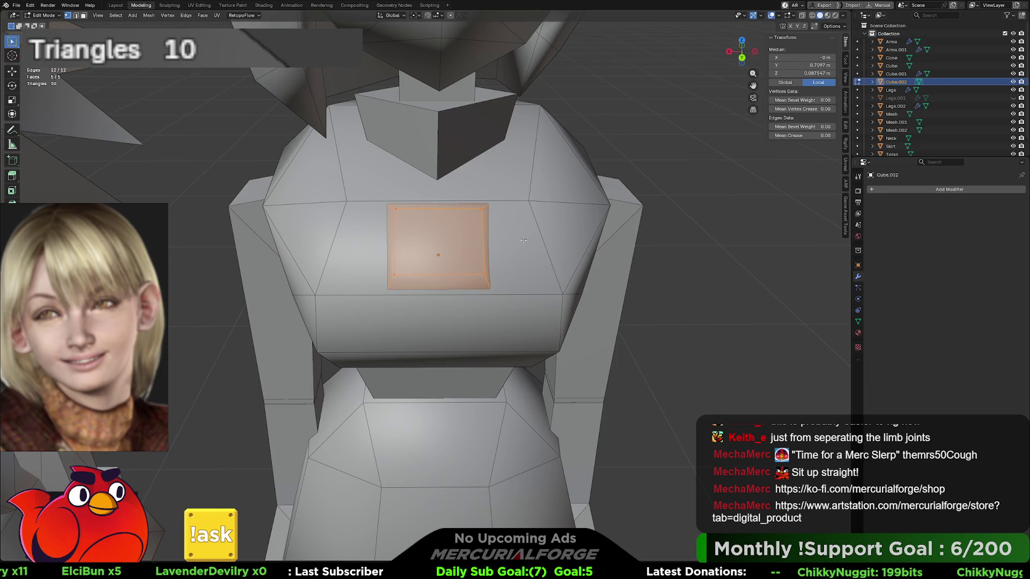
key("s")
key("x")
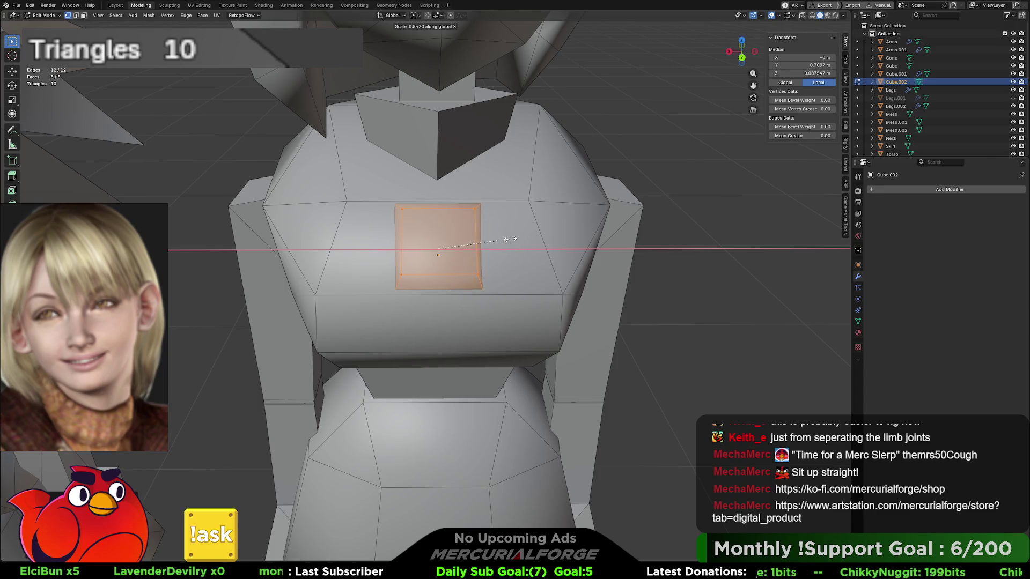
left_click(514, 239)
key("alt+a")
scroll(573, 293, "down", 6)
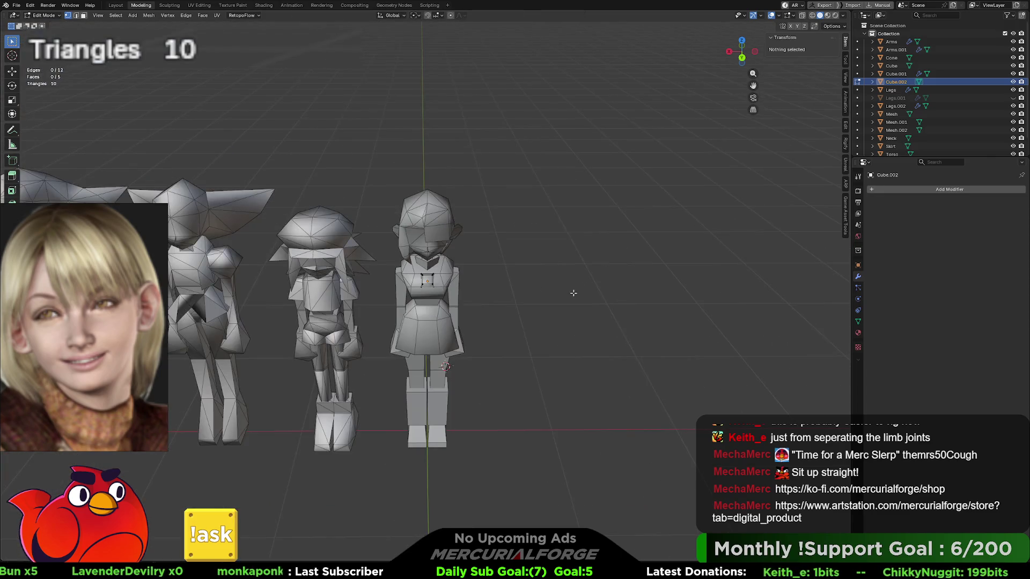
Return to Object Mode, select all the character's parts, then deselect and review the figures
key("Tab")
scroll(549, 252, "up", 4)
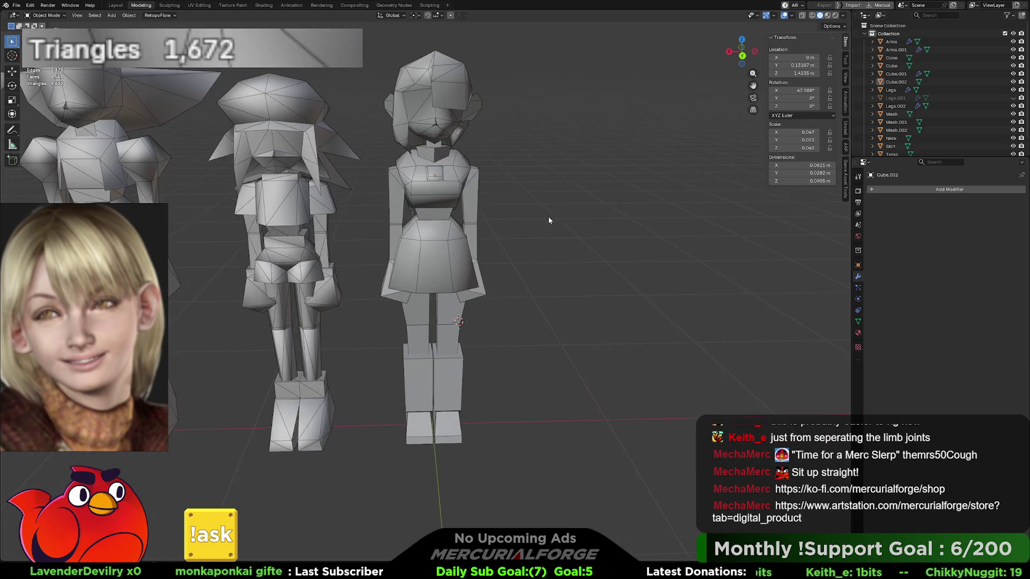
middle_click_drag(548, 217, 544, 192)
mouse_move(557, 101)
left_mouse_down()
mouse_move(448, 400)
mouse_move(409, 449)
left_mouse_up()
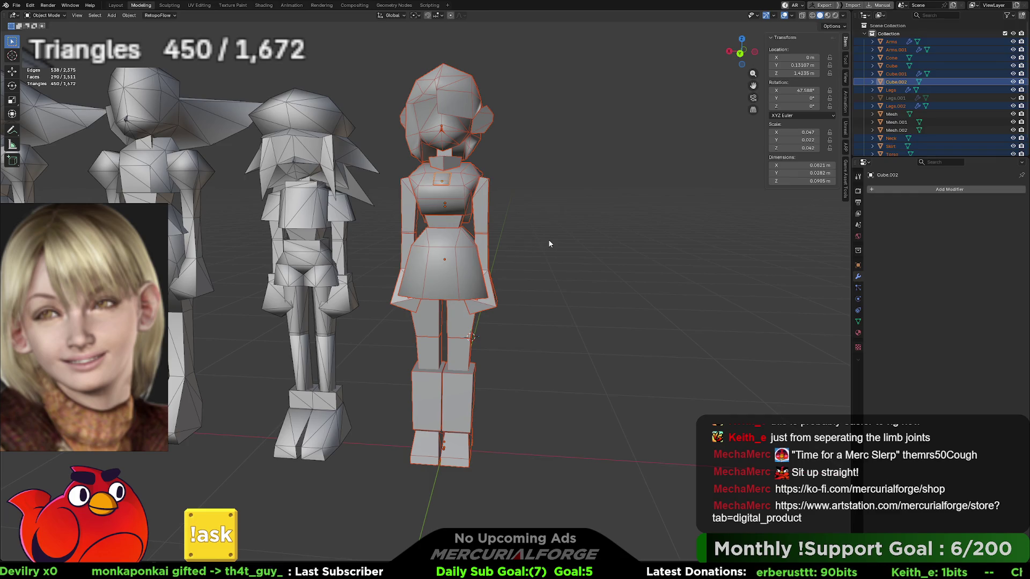
scroll(549, 243, "down", 2)
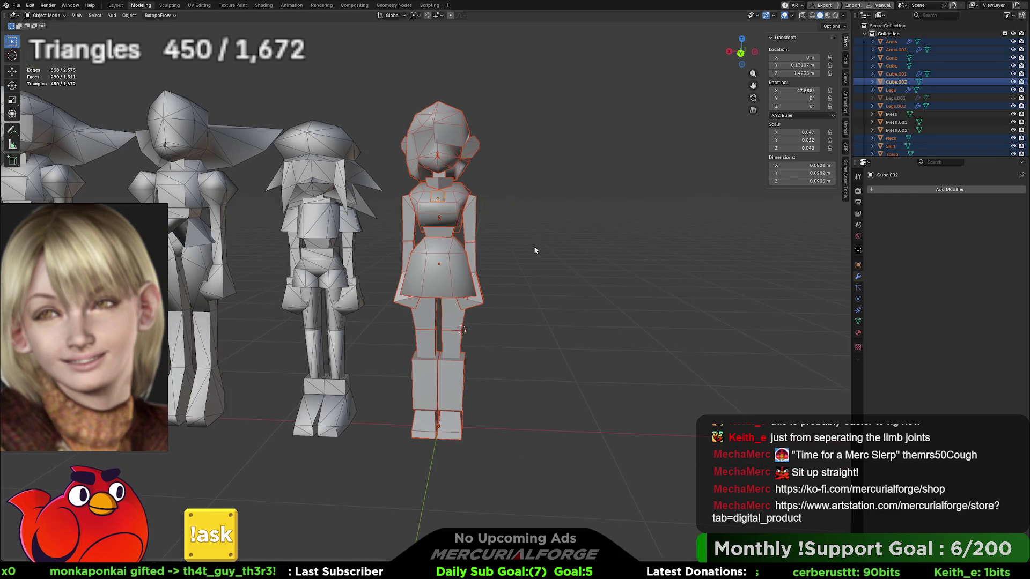
left_click(535, 250)
middle_click_drag(534, 257, 537, 256)
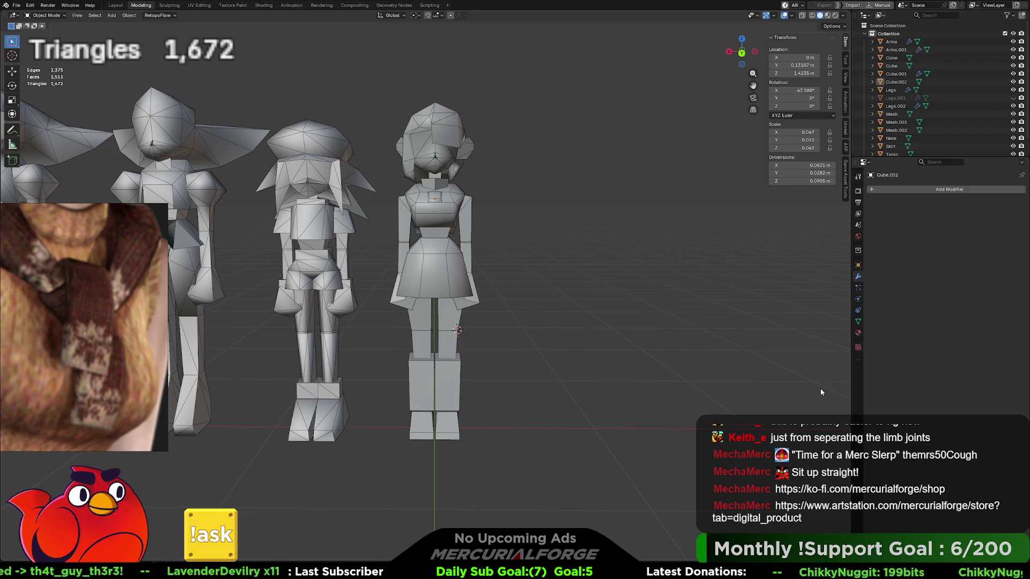
Show the UV Editing workspace with the face texture sheet zoomed out
left_click(199, 5)
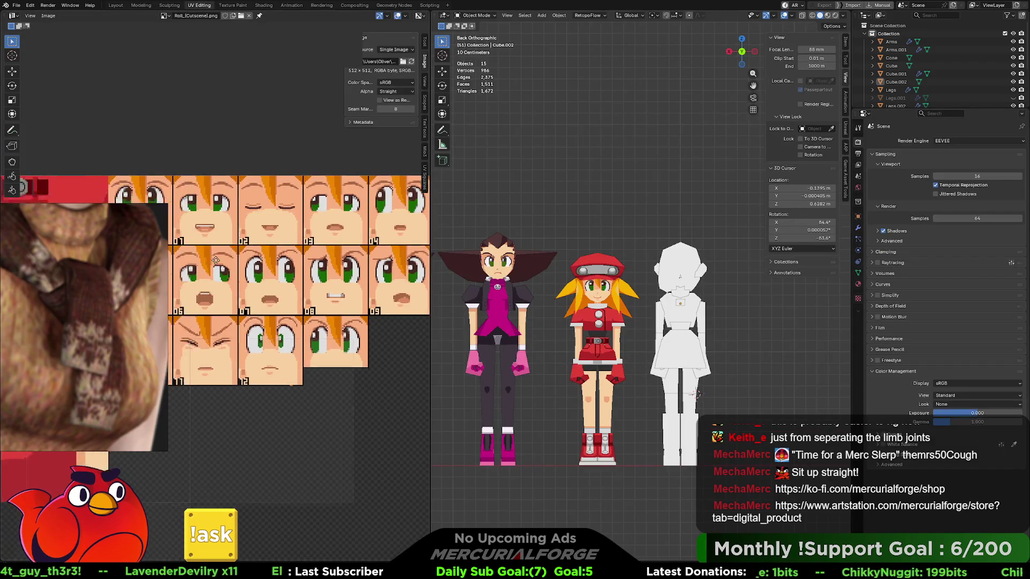
scroll(278, 291, "down", 3)
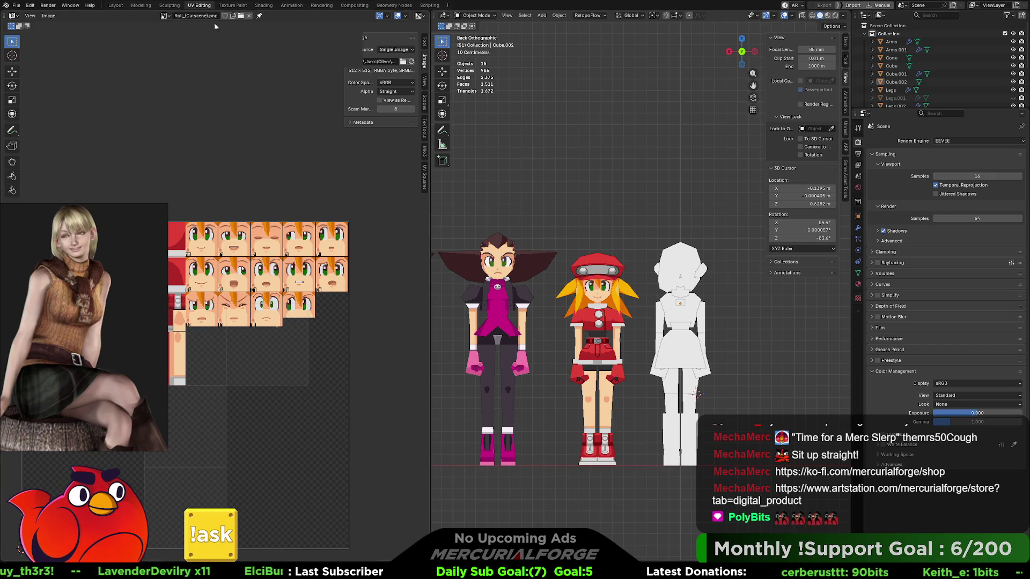
Go back to the Modeling workspace and view the four grey figures in three-quarter view
left_click(141, 5)
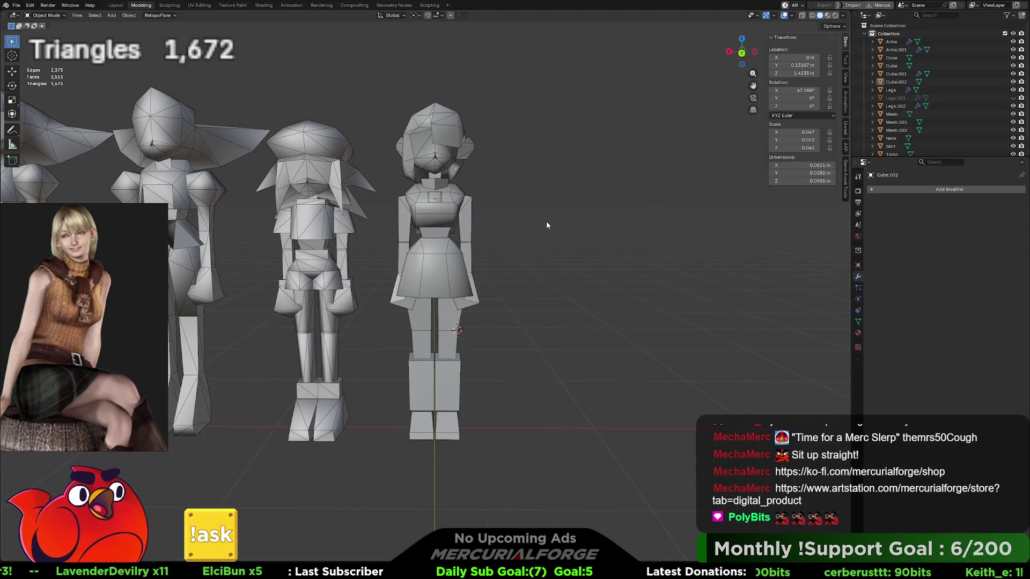
mouse_move(542, 225)
middle_mouse_down()
mouse_move(563, 228)
mouse_move(531, 218)
mouse_move(580, 223)
mouse_move(572, 228)
middle_mouse_up()
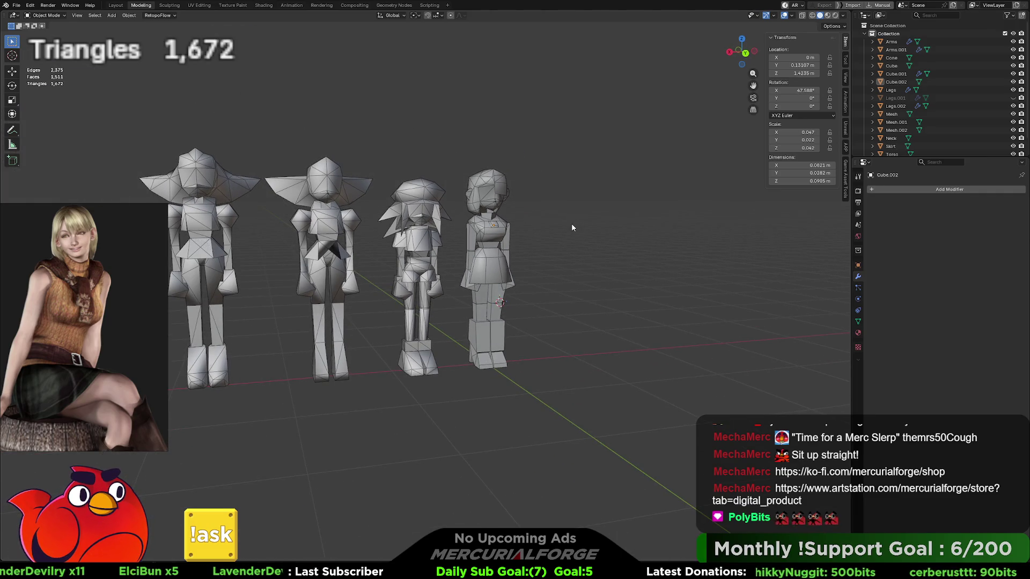